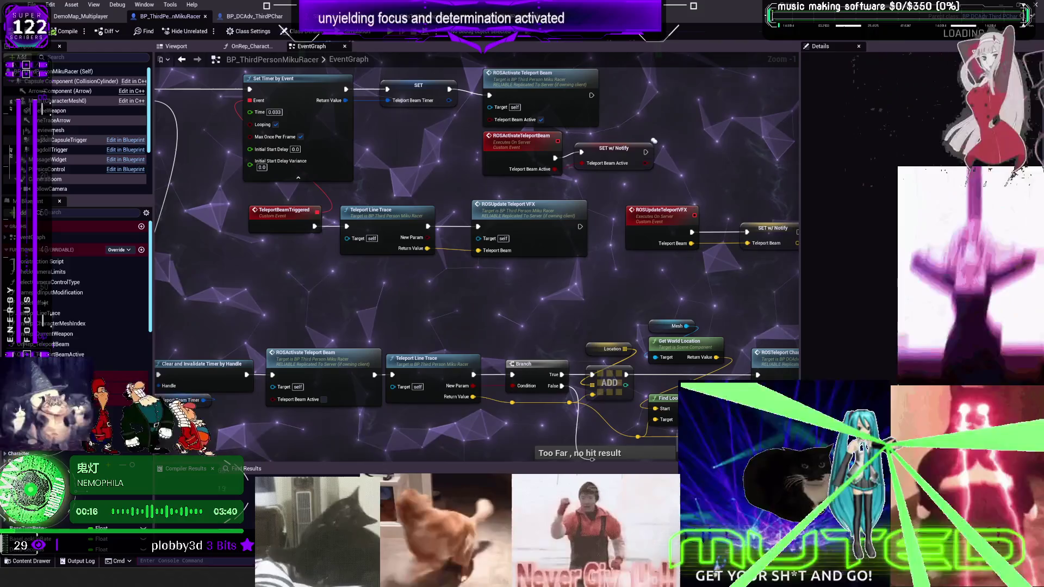
Glance at the audio mixer, then open the OnRep_TeleportBeam and OnRep_CharacterMeshIndex function graphs.
key("alt+Tab")
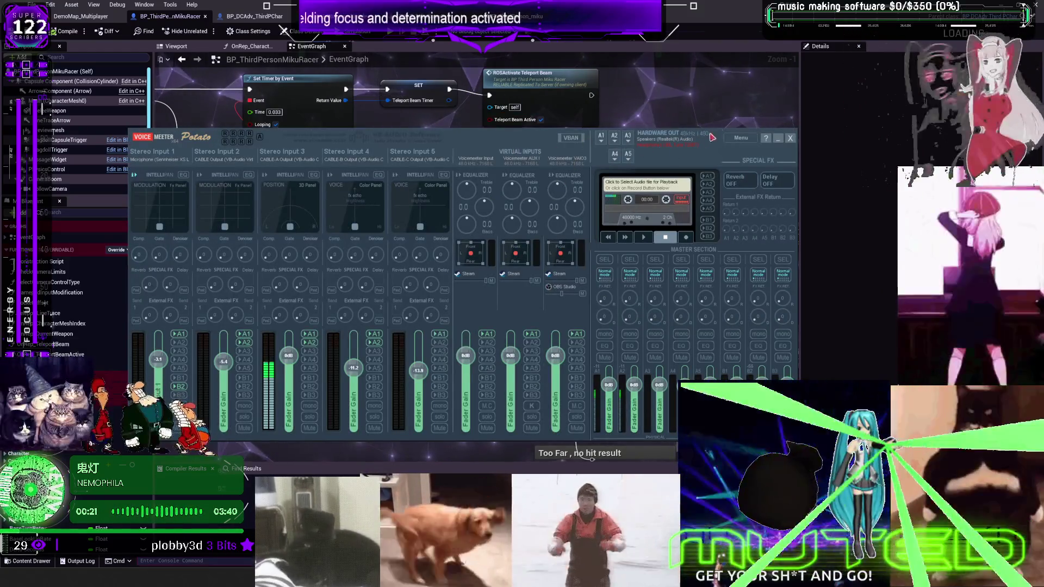
key("alt+Tab")
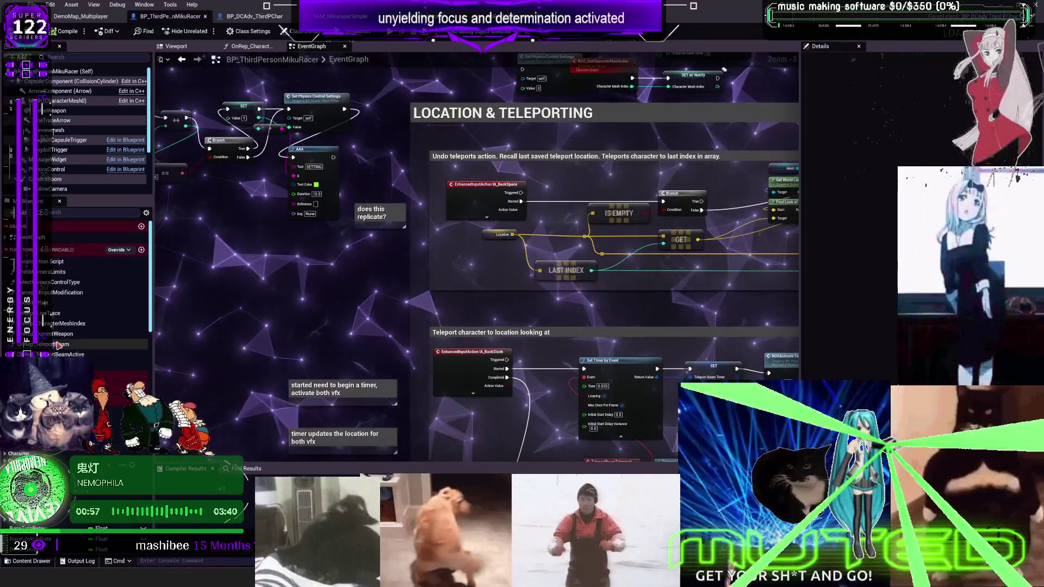
double_click(65, 346)
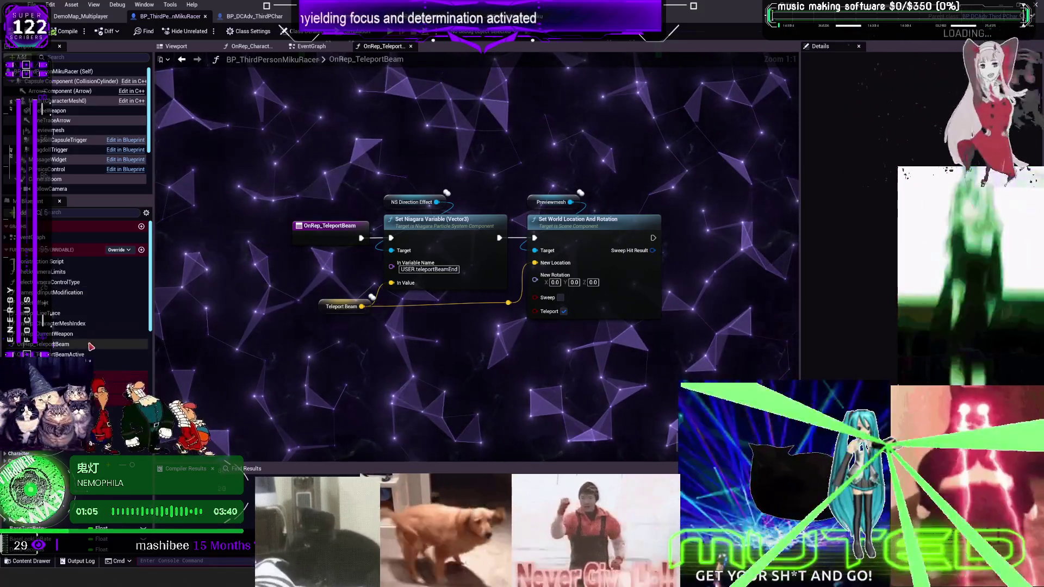
double_click(73, 324)
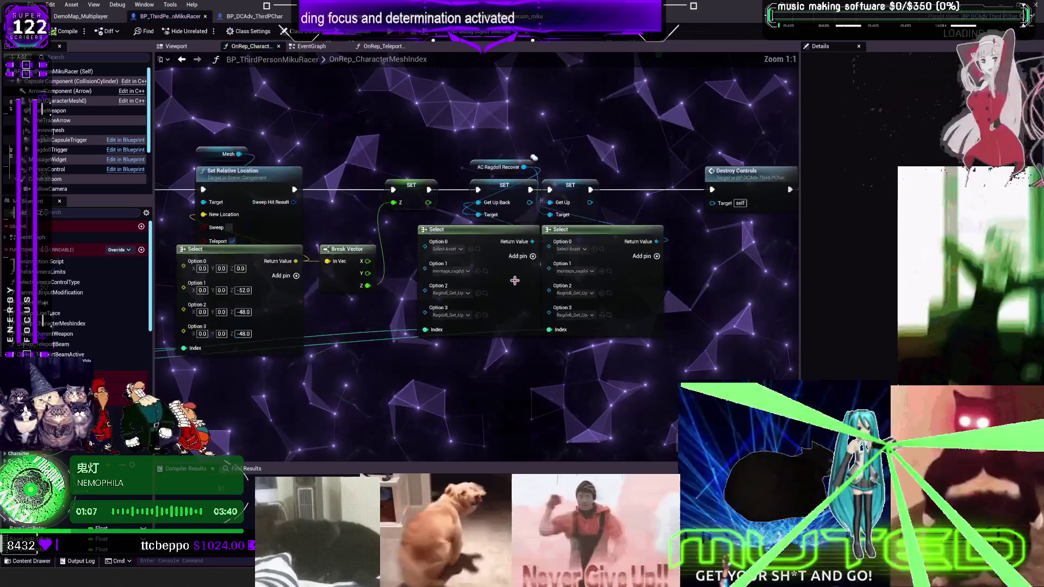
Nudge the Select node right, review the execution chain, and return to the EventGraph.
left_click_drag(643, 314, 663, 313)
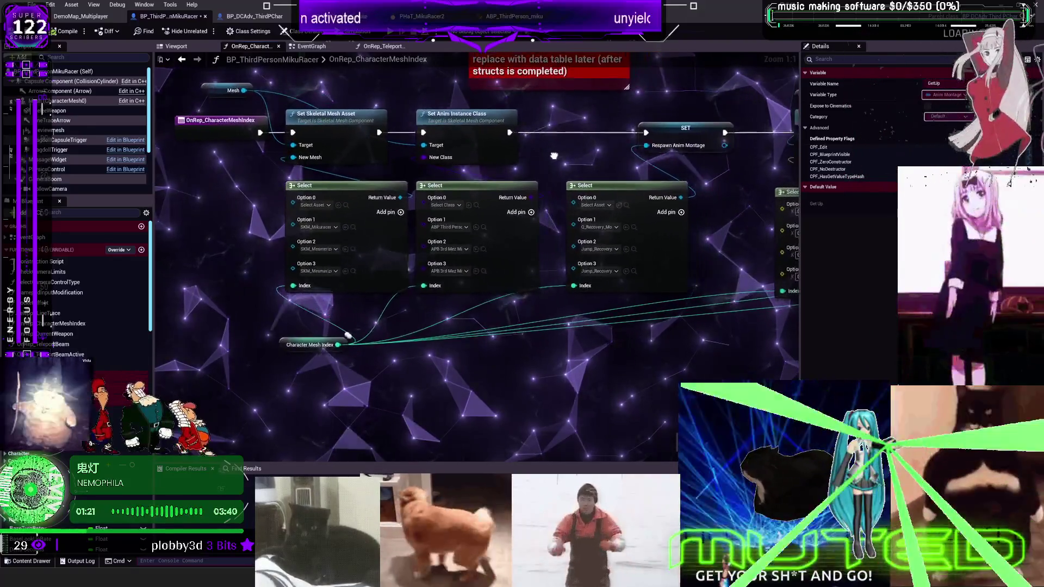
left_click_drag(485, 147, 424, 148)
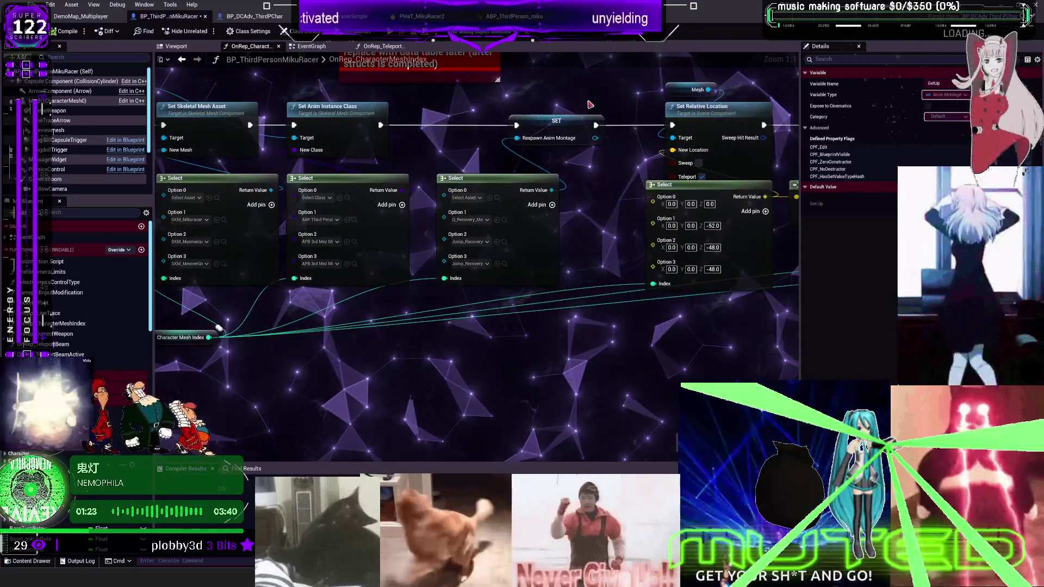
left_click_drag(569, 156, 584, 175)
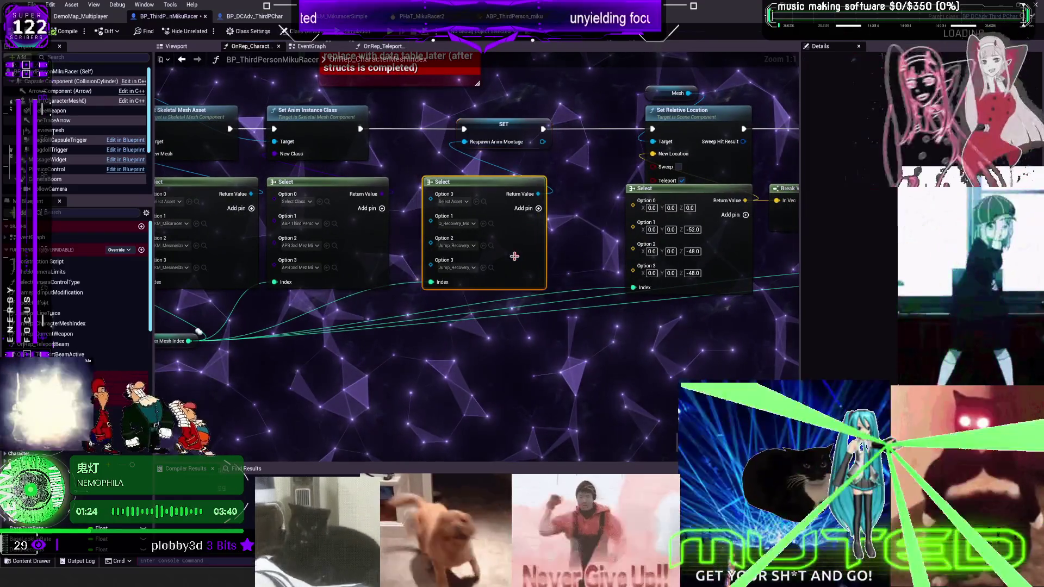
left_click_drag(630, 351, 179, 304)
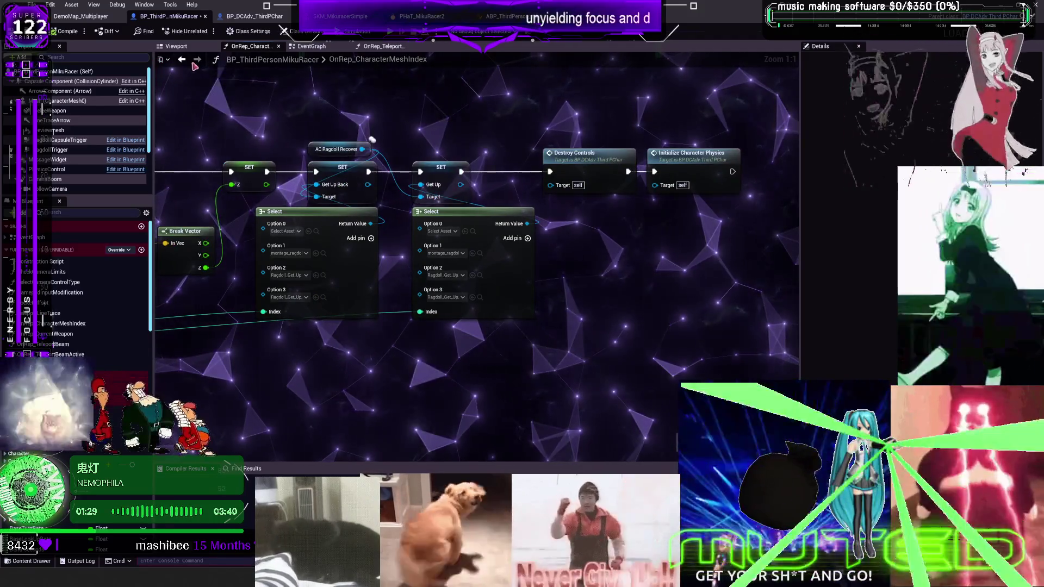
left_click(382, 46)
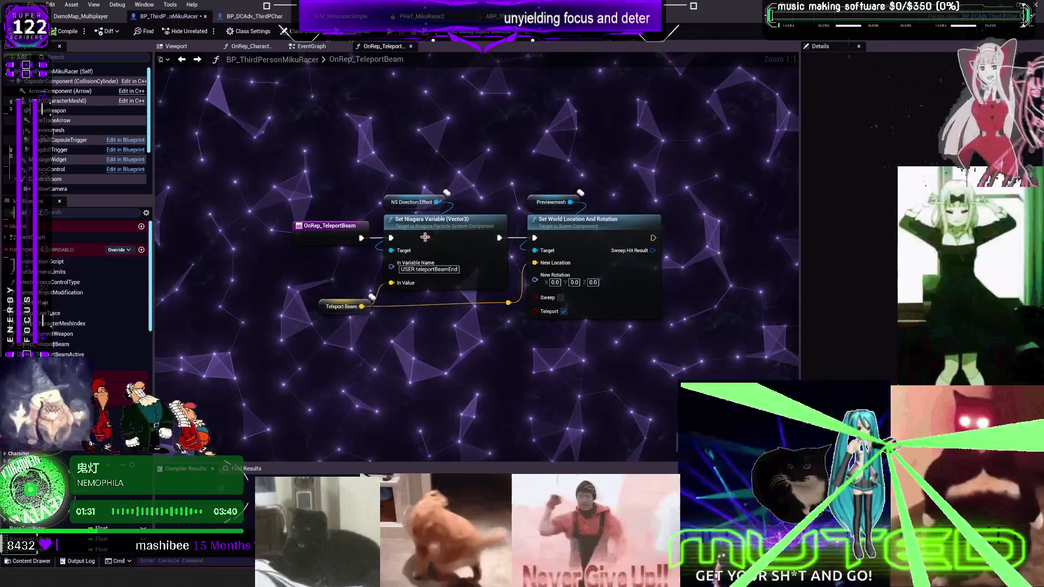
left_click(311, 46)
Pan to the input-action nodes and jump to ROSTeleportCharacter's definition in BP_DCAdv_ThirdPChar.
scroll(543, 255, "down", 2)
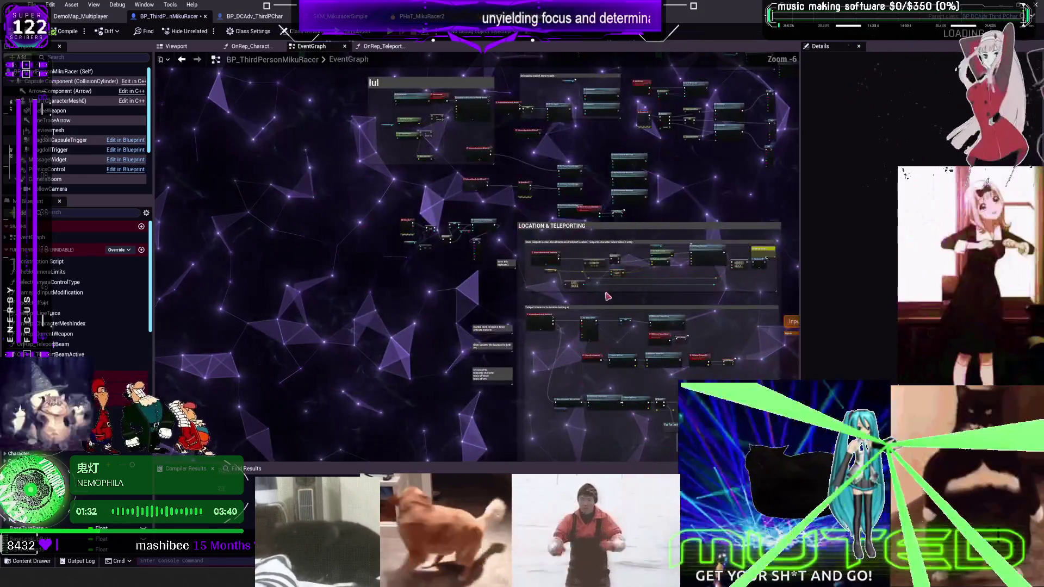
scroll(529, 219, "up", 2)
left_click_drag(364, 139, 350, 338)
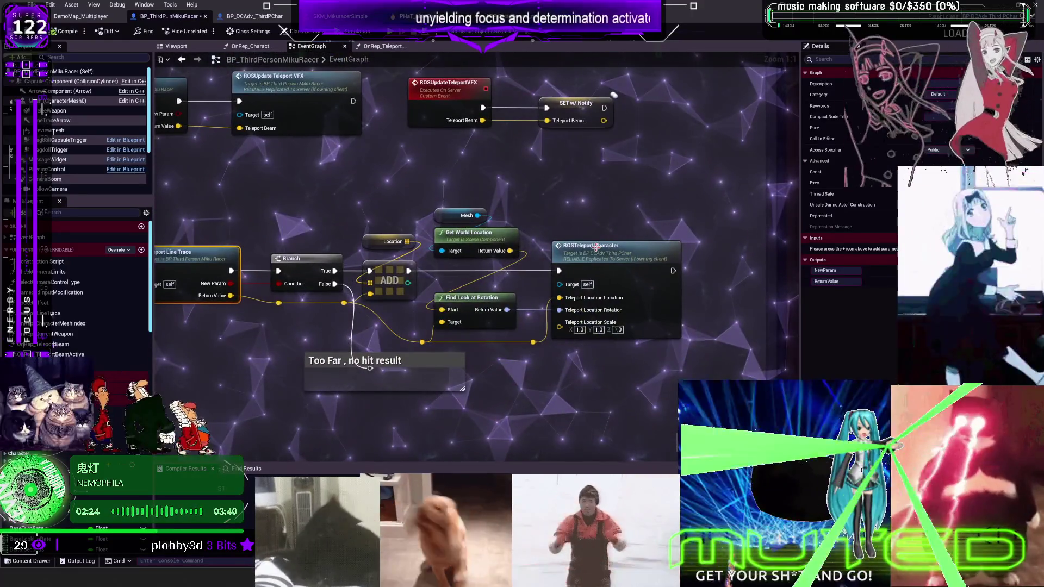
double_click(597, 247)
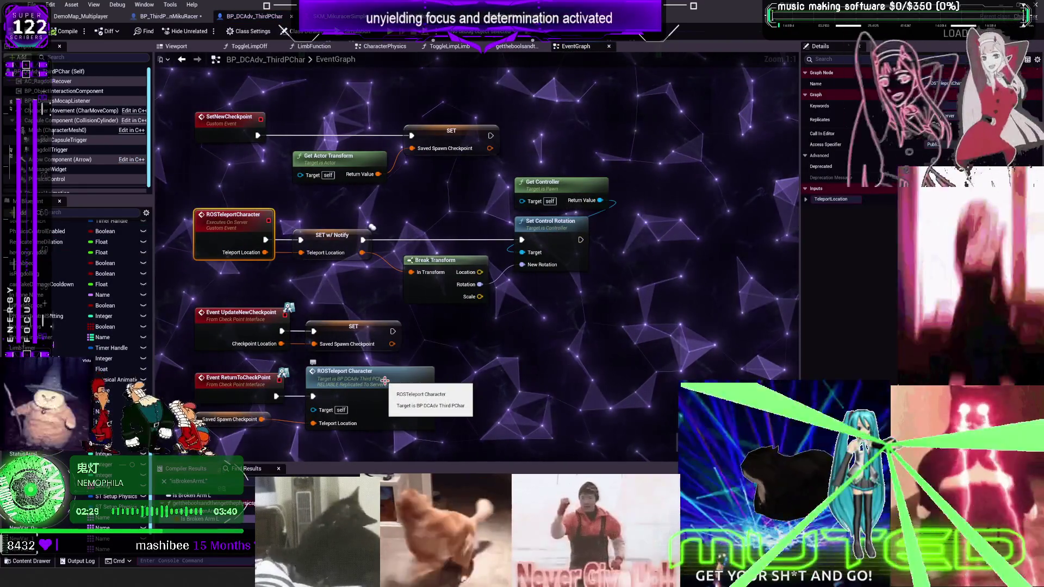
Bring up the gettheboolsandthengetthephysicsprofile function graph.
scroll(529, 326, "down", 4)
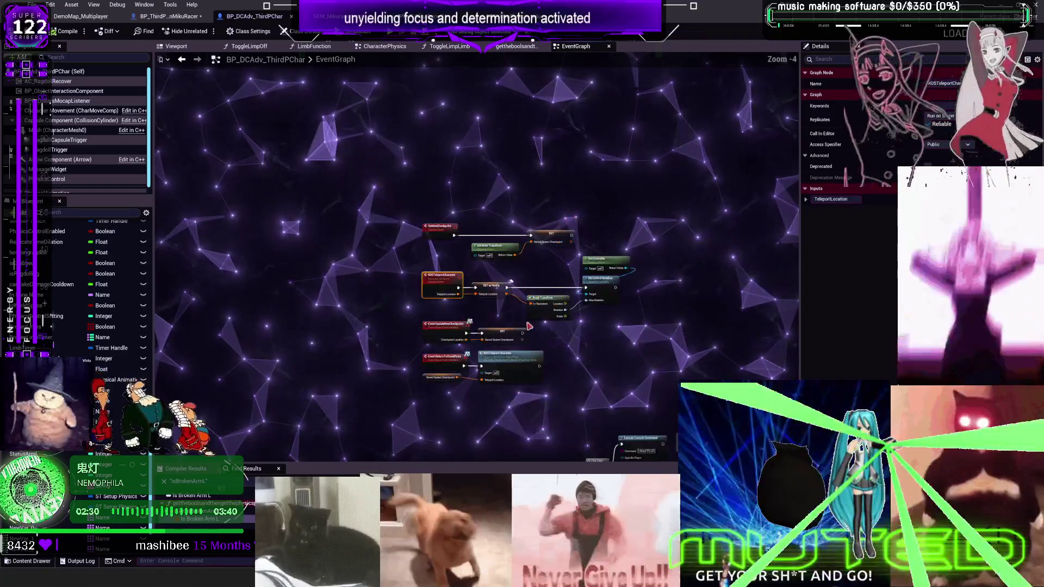
scroll(529, 326, "up", 3)
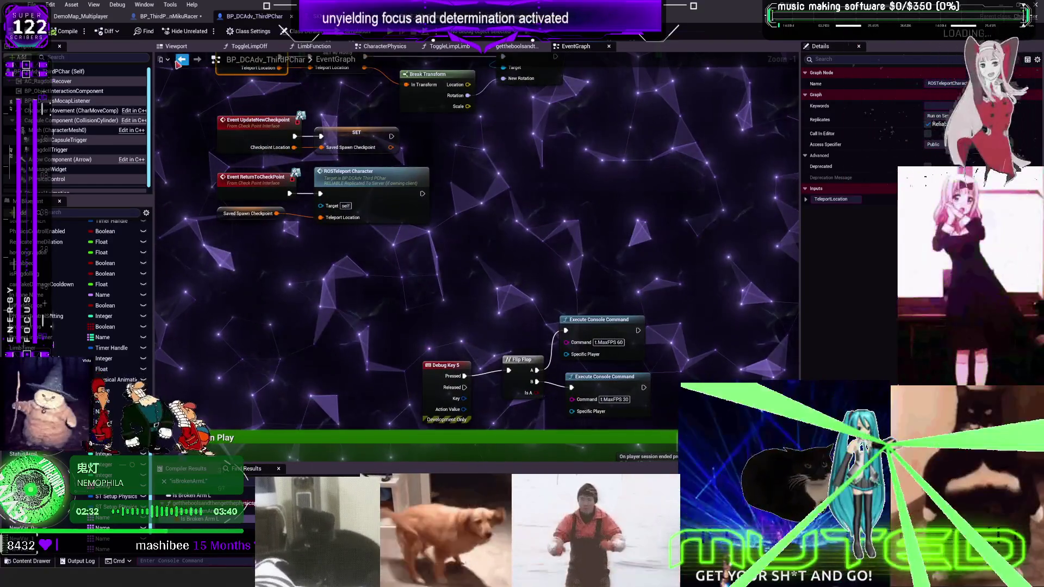
left_click(180, 60)
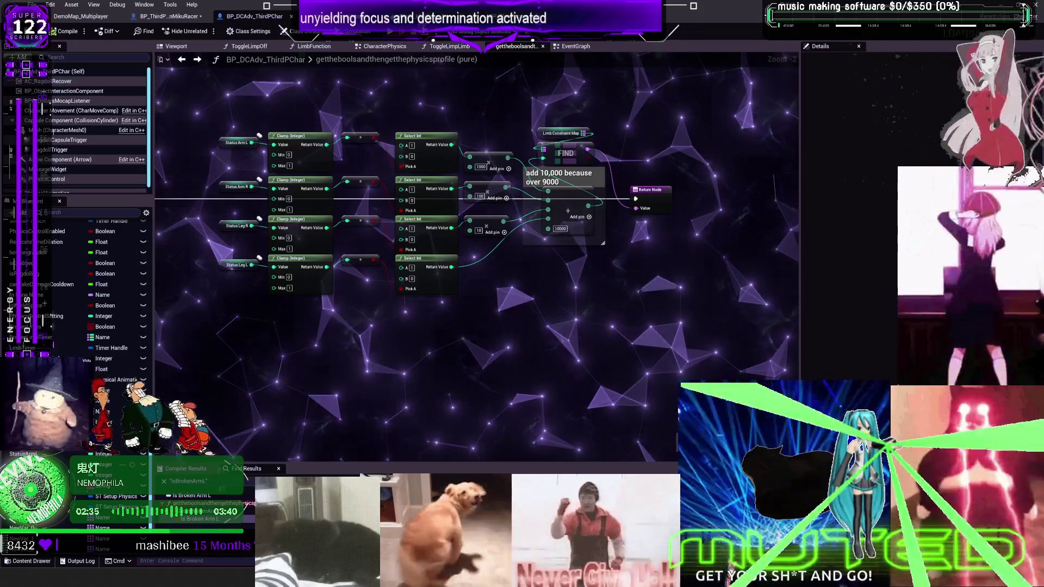
In the Miku AnimGraph, inspect the DefaultSlot node's settings, then return to BP_ThirdPersonMikuRacer.
key("alt+Tab")
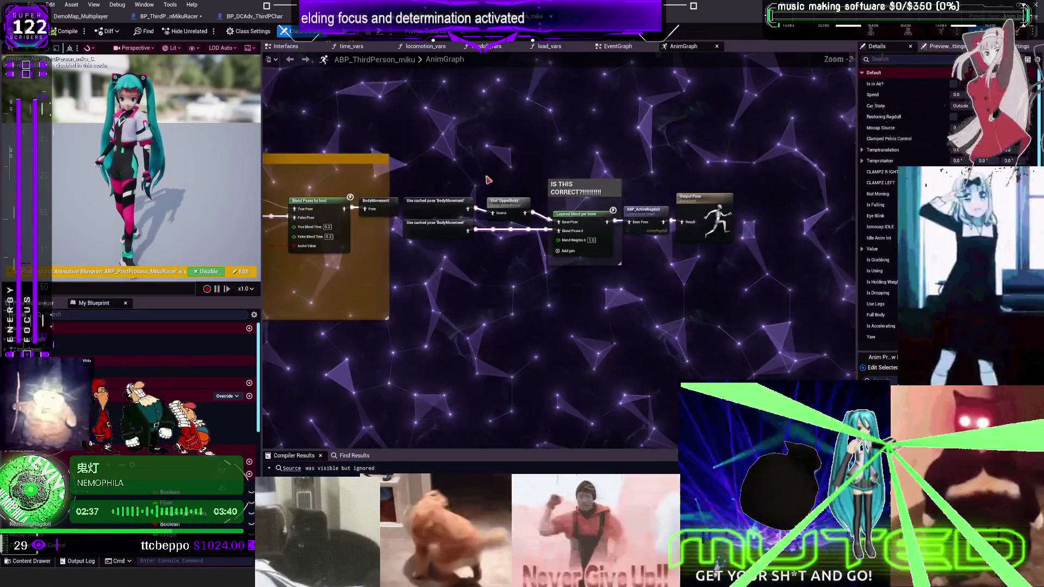
left_click_drag(512, 145, 658, 370)
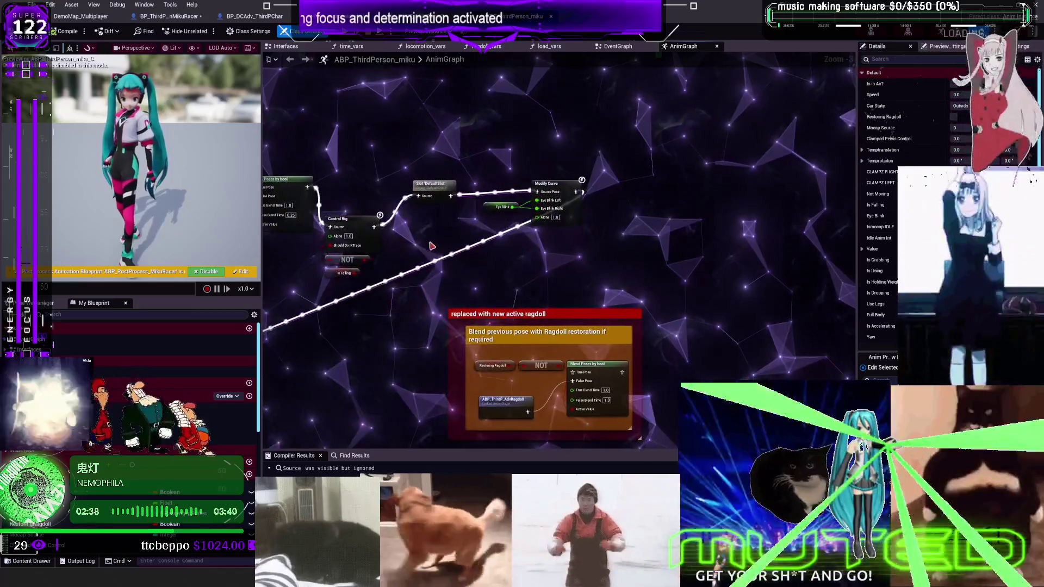
left_click_drag(433, 245, 656, 208)
scroll(616, 210, "up", 3)
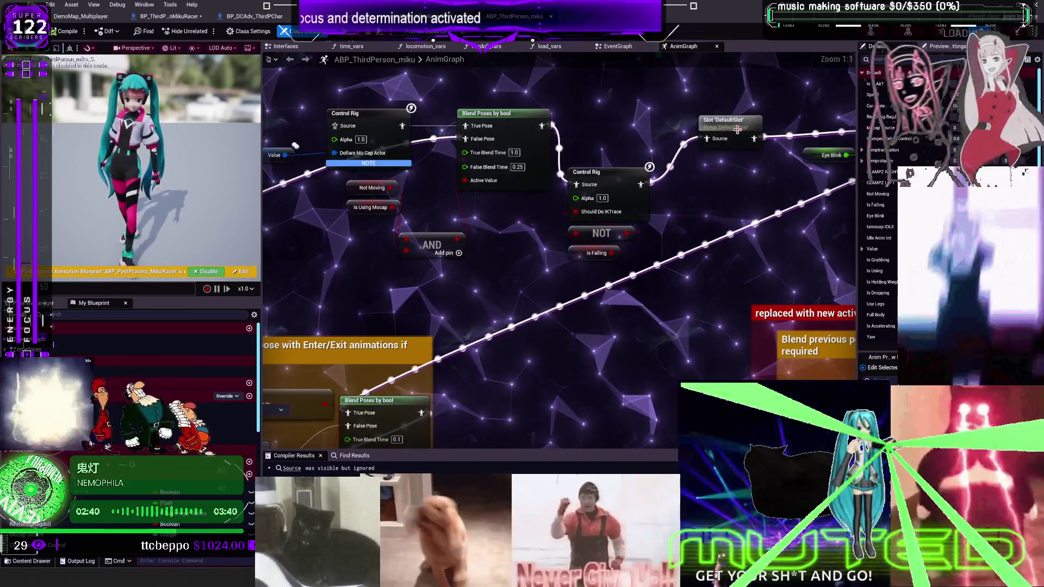
left_click(731, 124)
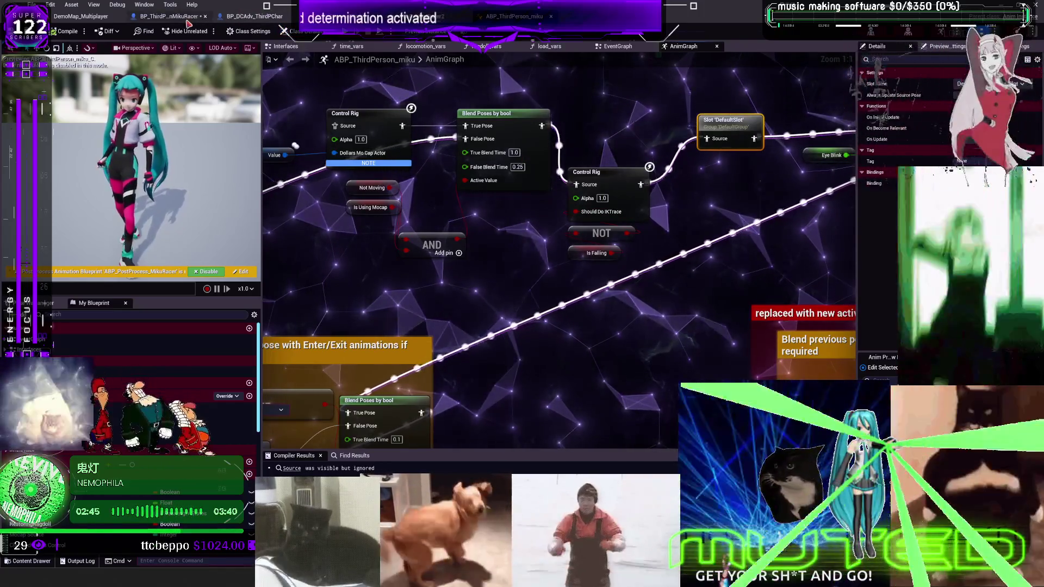
left_click(169, 16)
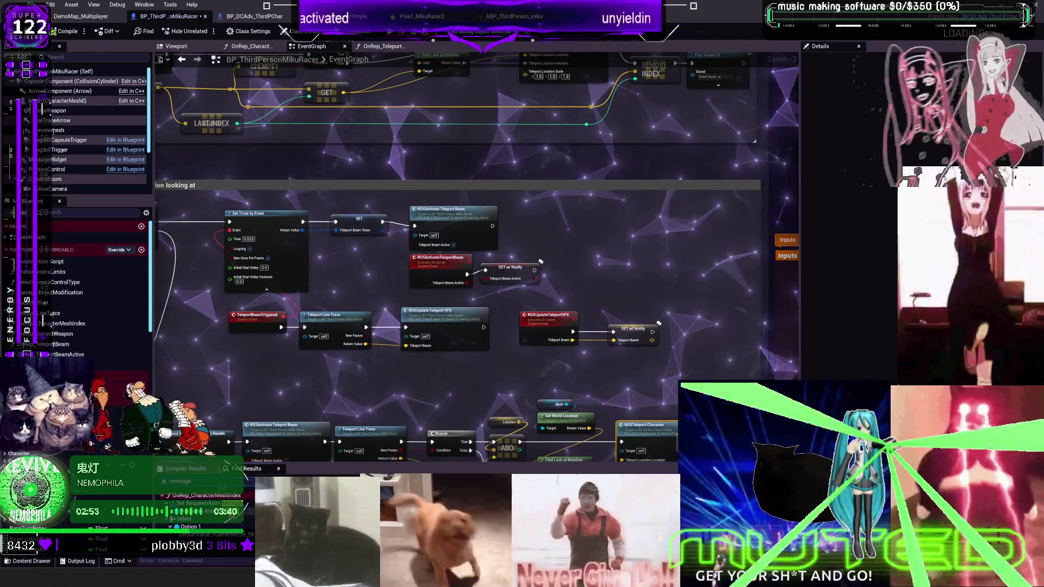
Find the respawn montage setter in OnRep_CharacterMeshIndex, then search BP_DCAdv_ThirdPChar for 'montage'.
double_click(207, 503)
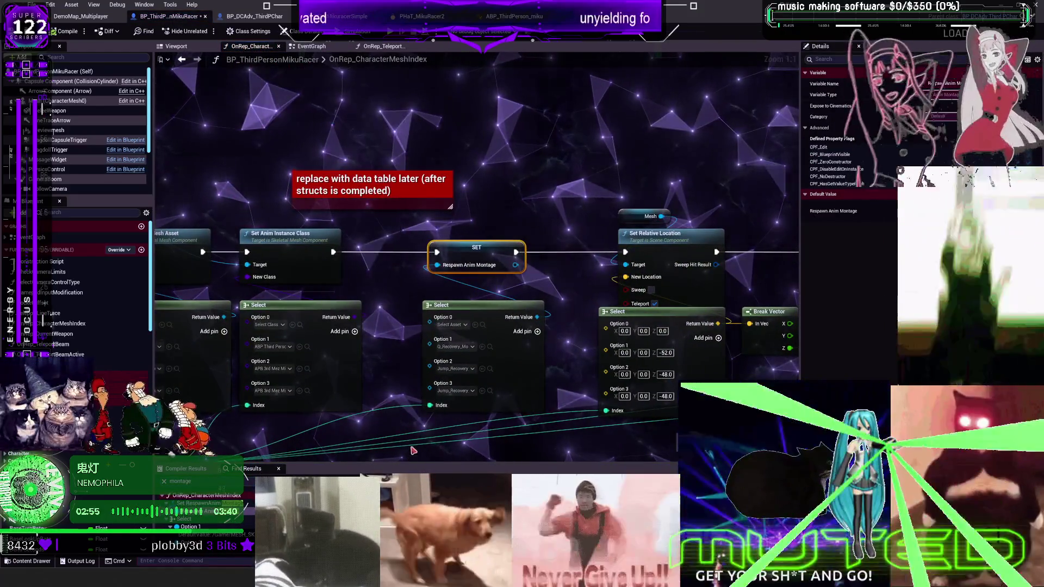
left_click_drag(413, 462, 413, 342)
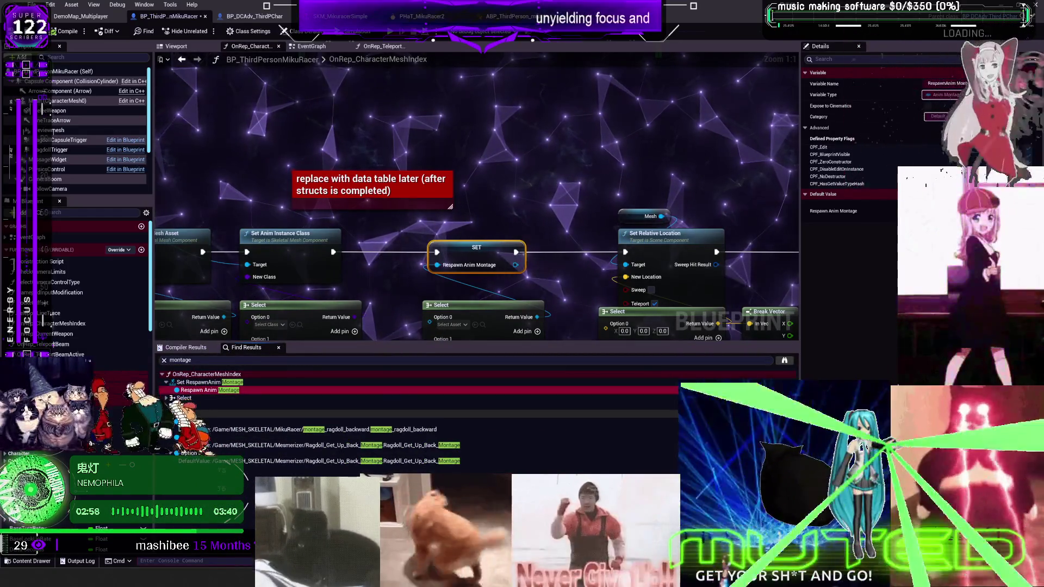
left_click(260, 16)
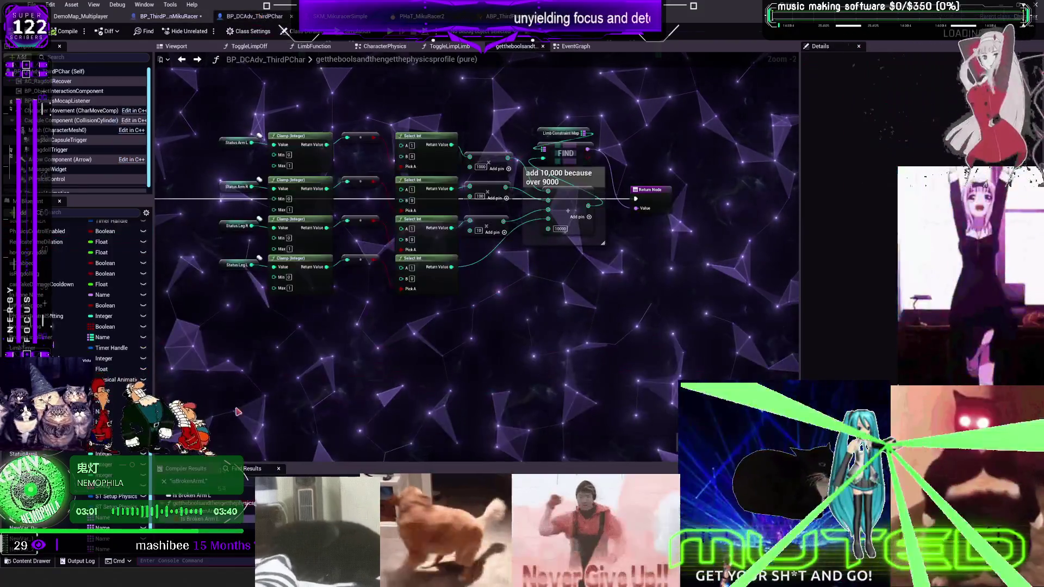
left_click(219, 357)
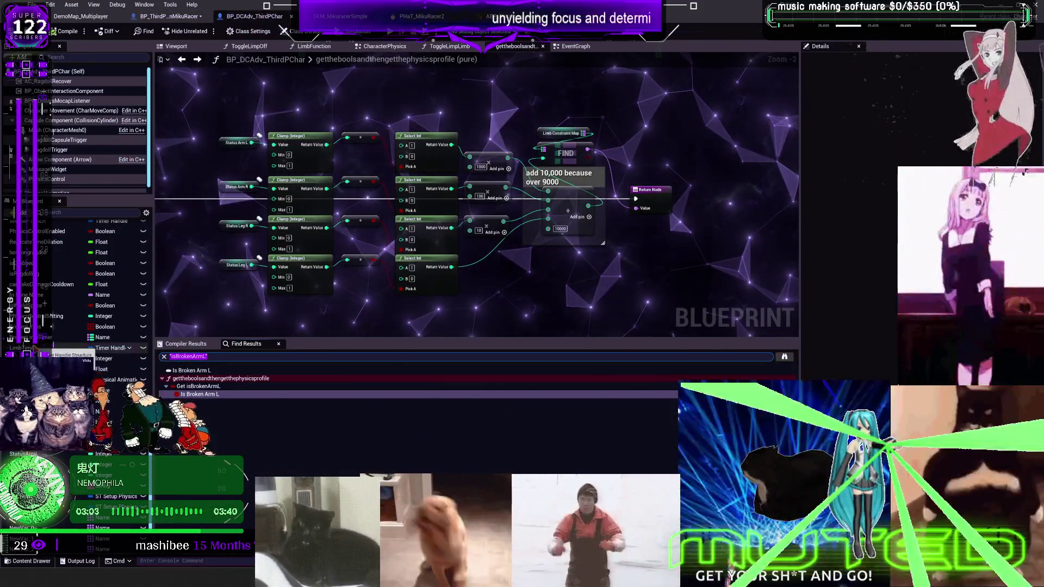
type("montage")
key("Return")
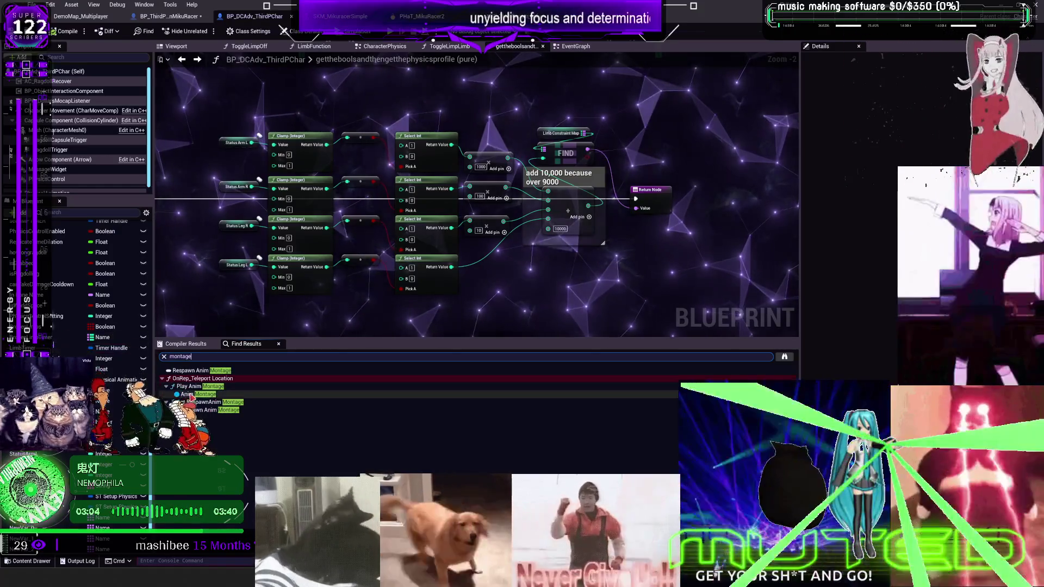
Inspect Play Anim Montage and Respawn Anim Montage in OnRep_Teleport Location, then MikuRacer's montage Select nodes.
double_click(198, 394)
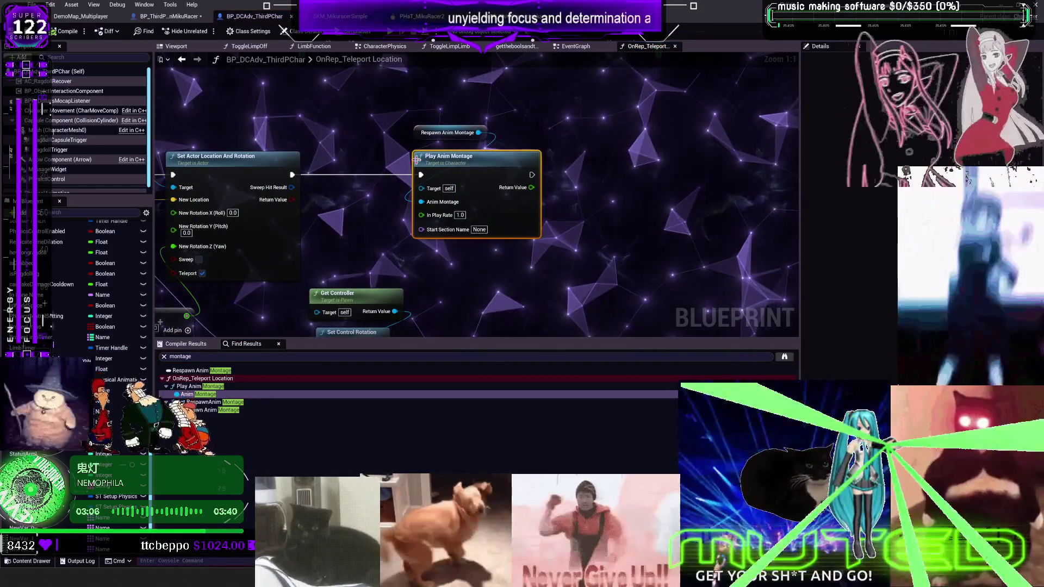
left_click(438, 133)
mouse_move(404, 110)
left_mouse_down()
mouse_move(725, 117)
mouse_move(531, 123)
left_mouse_up()
left_click(174, 16)
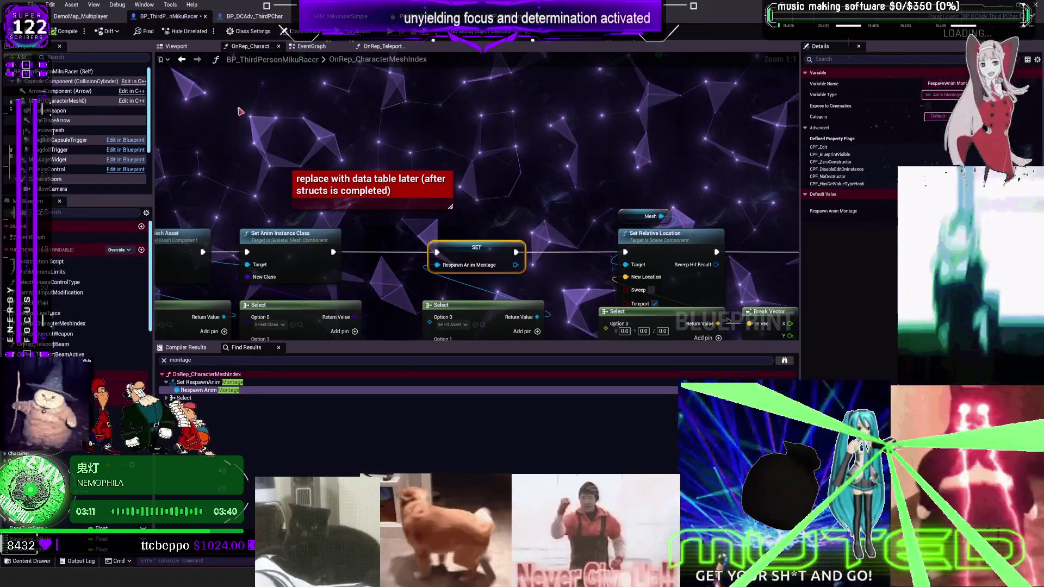
left_click_drag(408, 251, 479, 120)
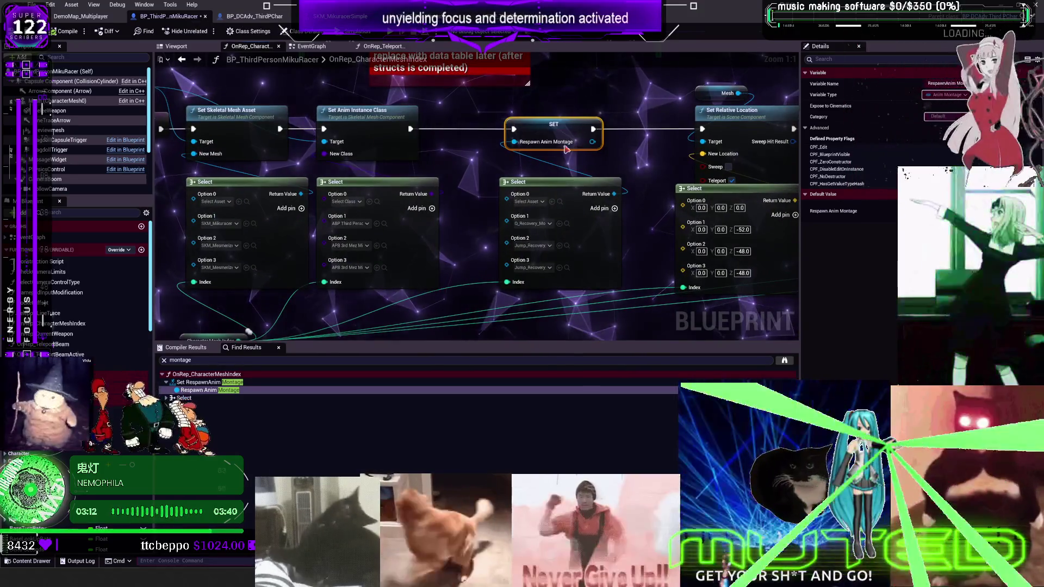
left_click_drag(562, 190, 462, 175)
Add a DefaultGroup.UpperBody slot track to Q_Recovery_Montage, then go back to DemoMap_Multiplayer.
left_click(80, 16)
key("ctrl+space")
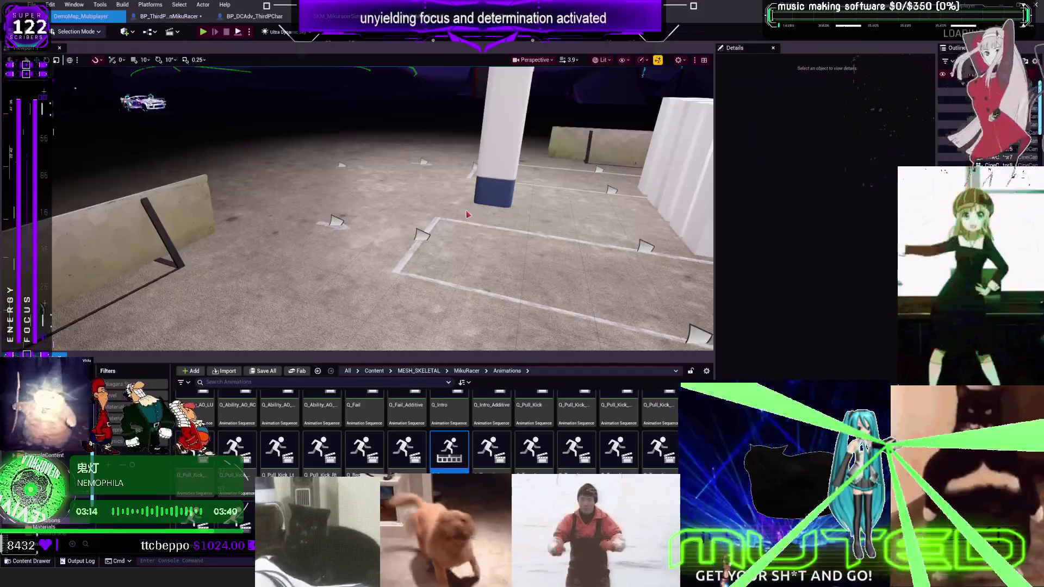
double_click(447, 451)
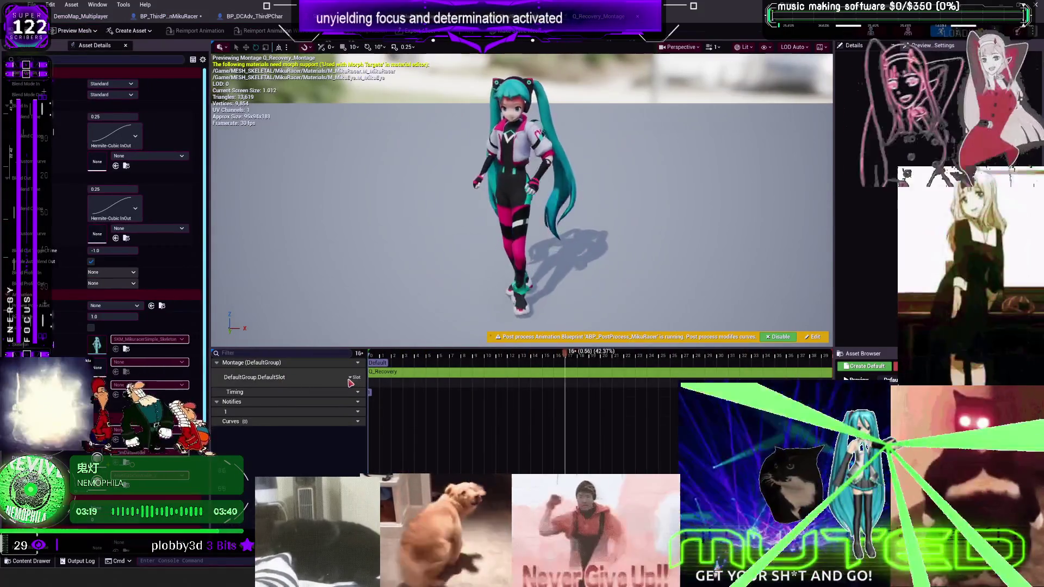
left_click(354, 376)
mouse_move(381, 408)
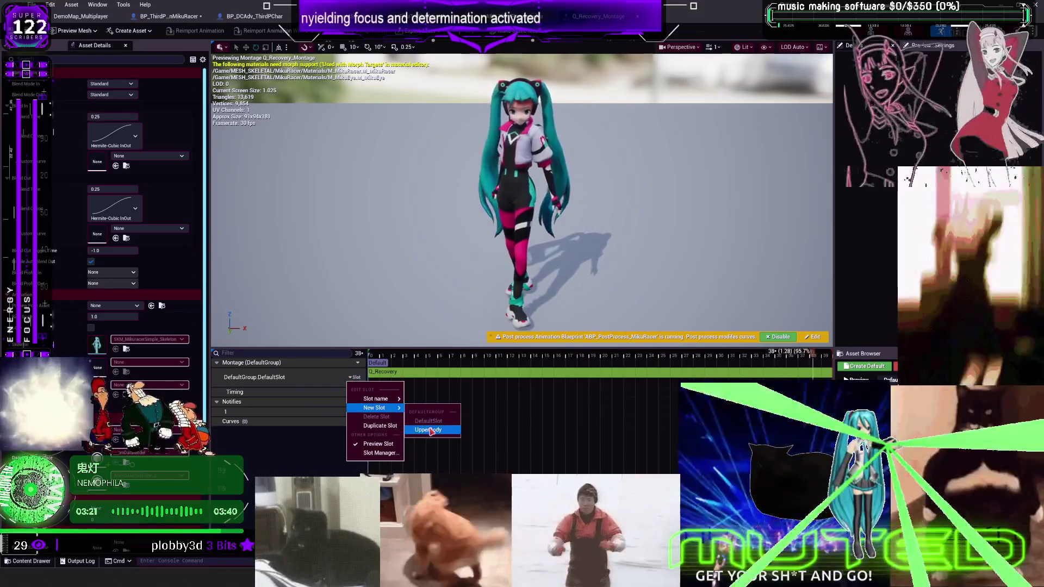
left_click(430, 426)
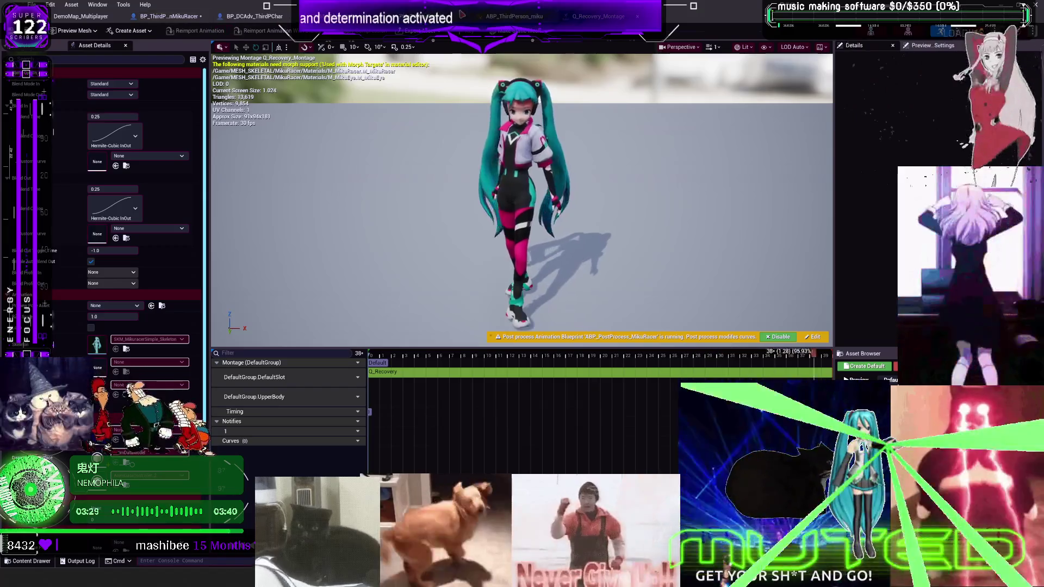
left_click(185, 17)
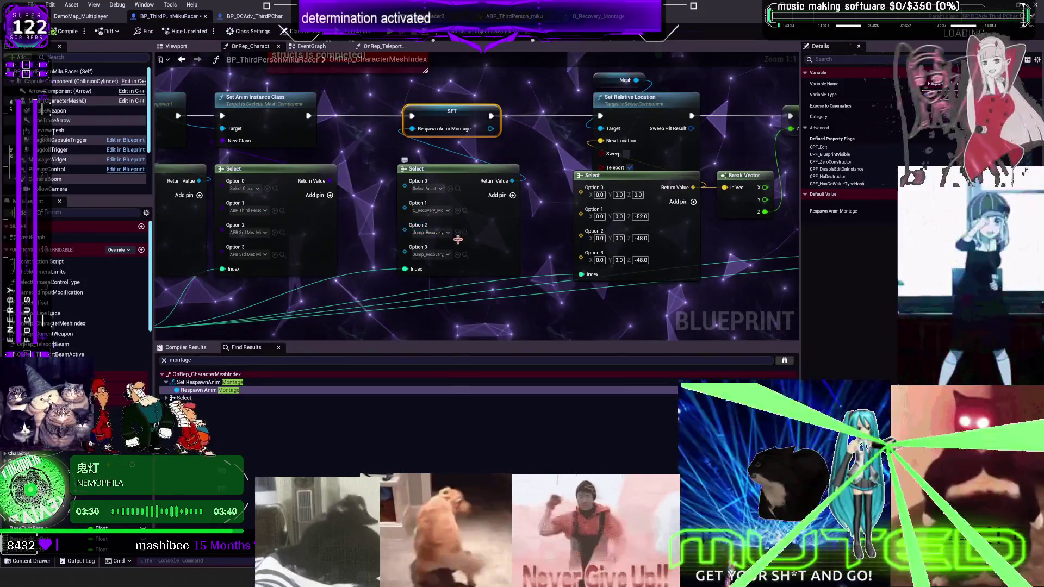
left_click(81, 16)
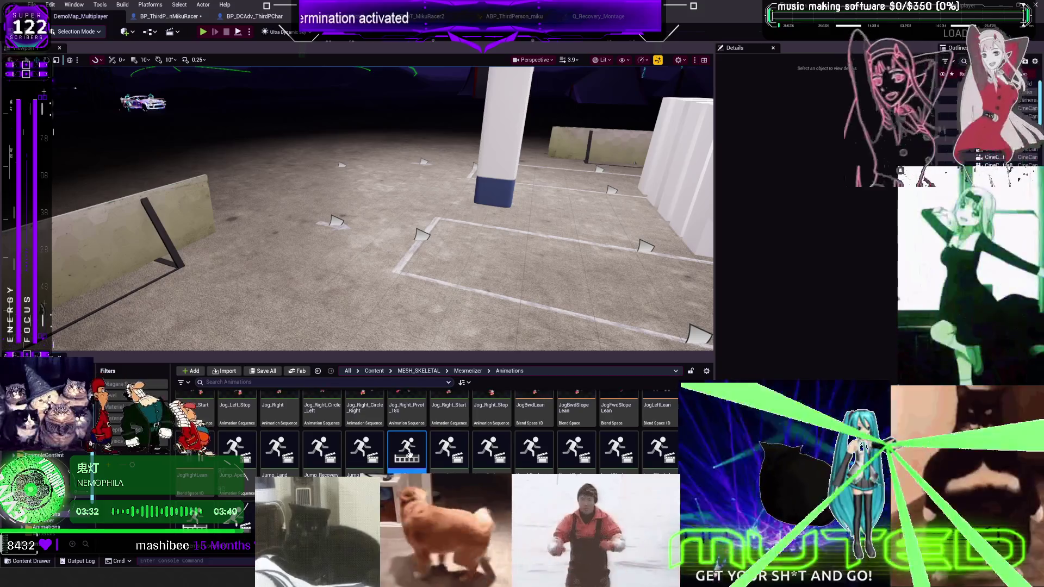
Add a second slot track to Jump_Recovery_Montage, save it, and maximize the editor.
double_click(407, 451)
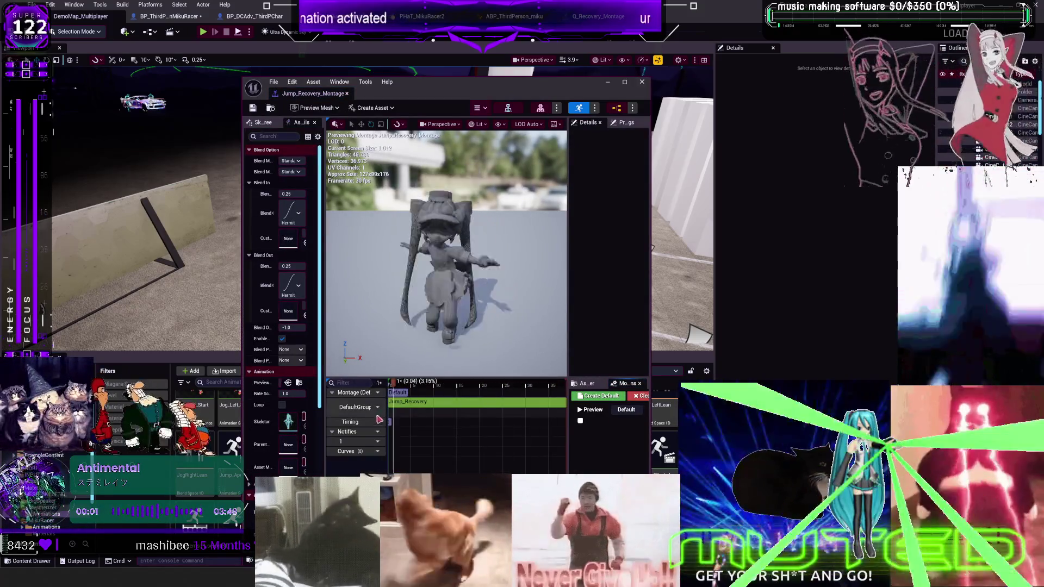
left_click(375, 408)
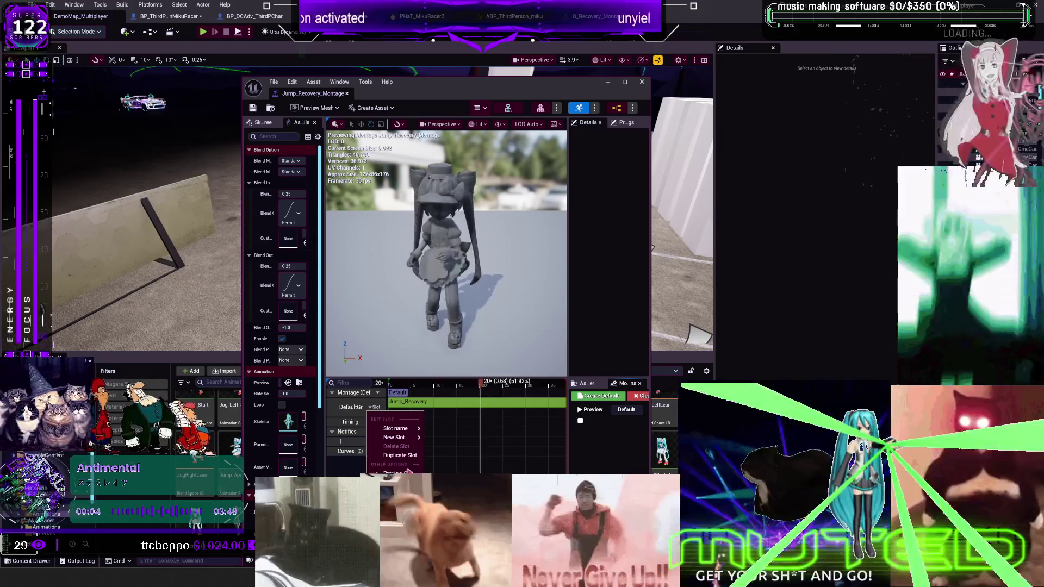
mouse_move(401, 439)
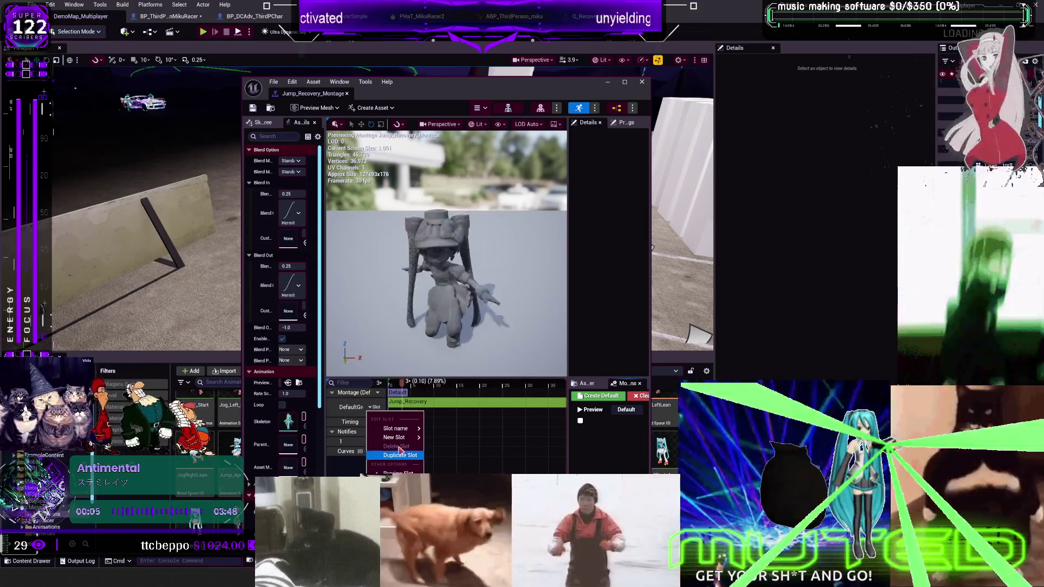
left_click(448, 450)
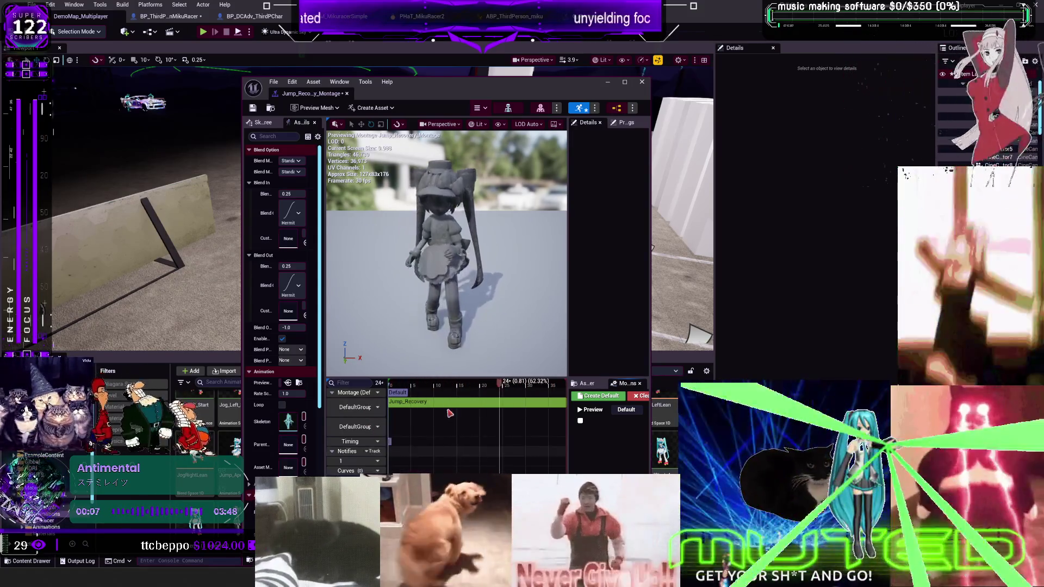
left_click(253, 108)
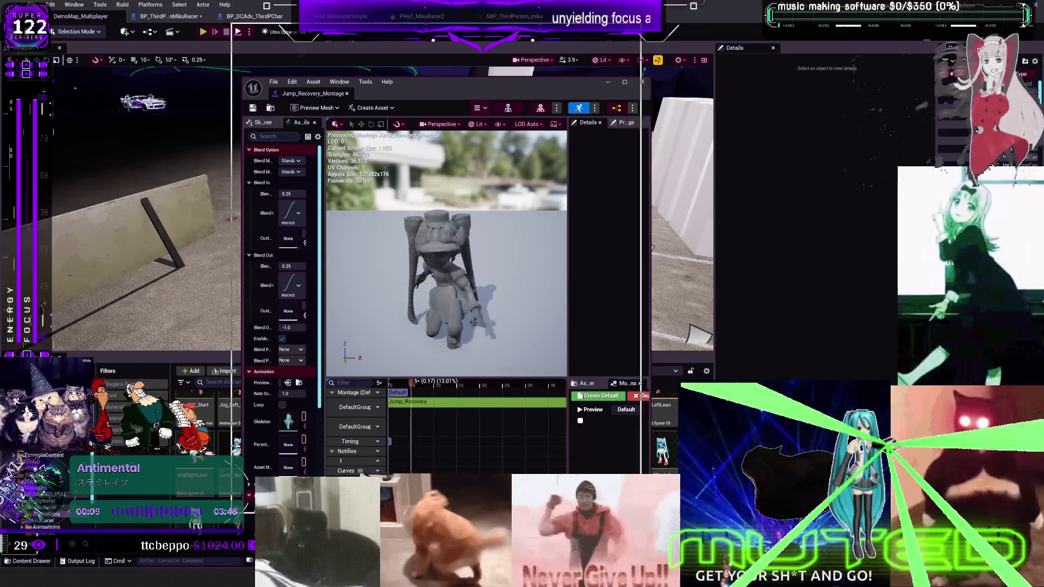
double_click(435, 81)
Try deleting DefaultSlot and renaming the first track to UpperBody, undoing both changes.
left_click(354, 378)
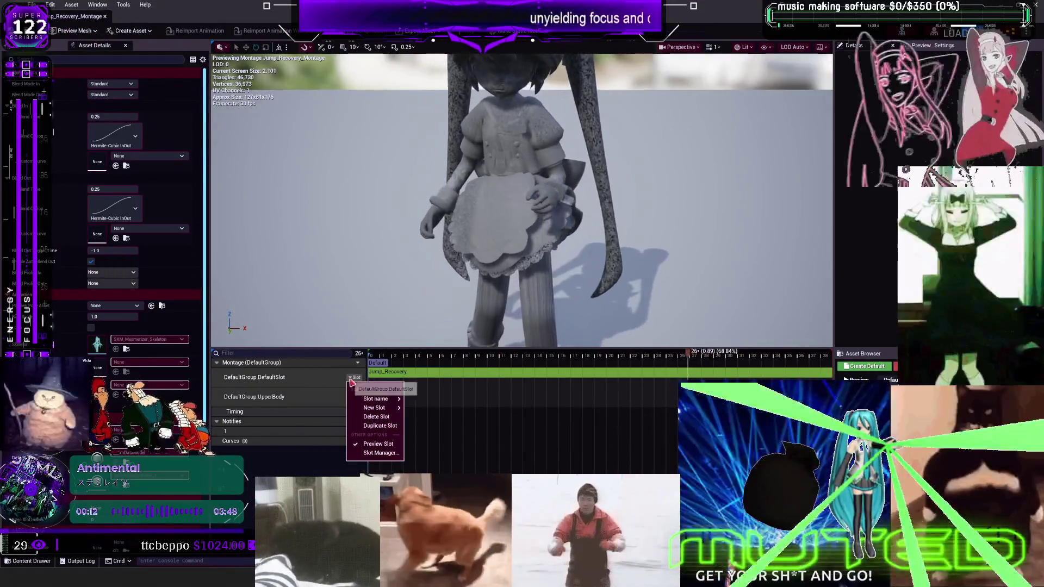
left_click(380, 416)
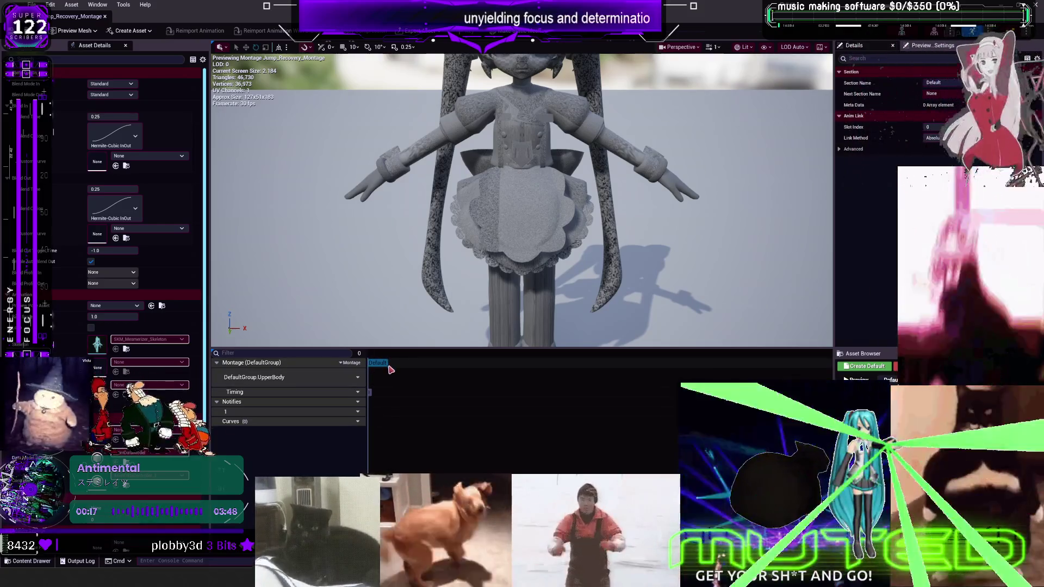
key("ctrl+z")
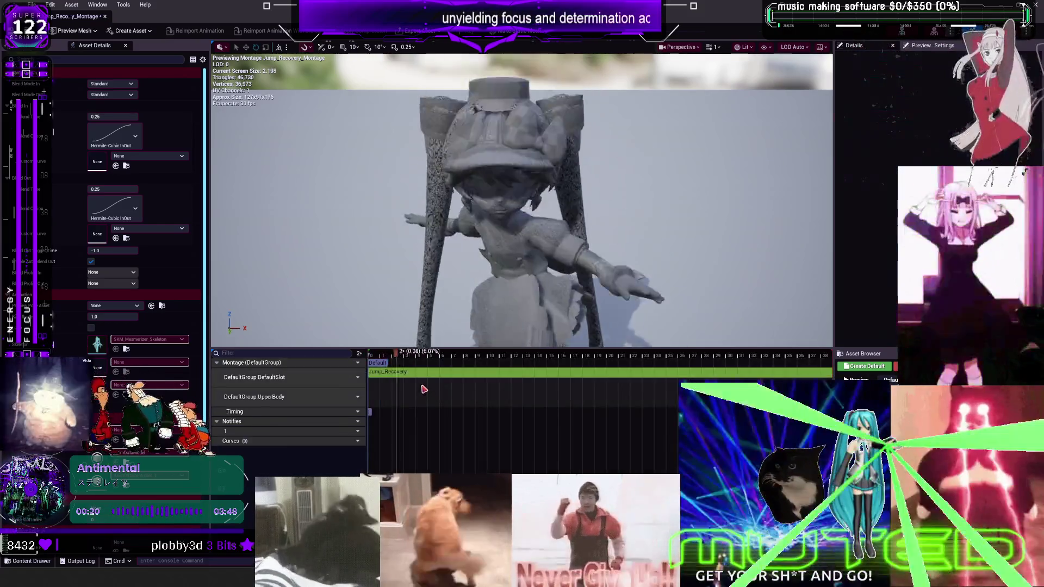
left_click(356, 377)
mouse_move(387, 401)
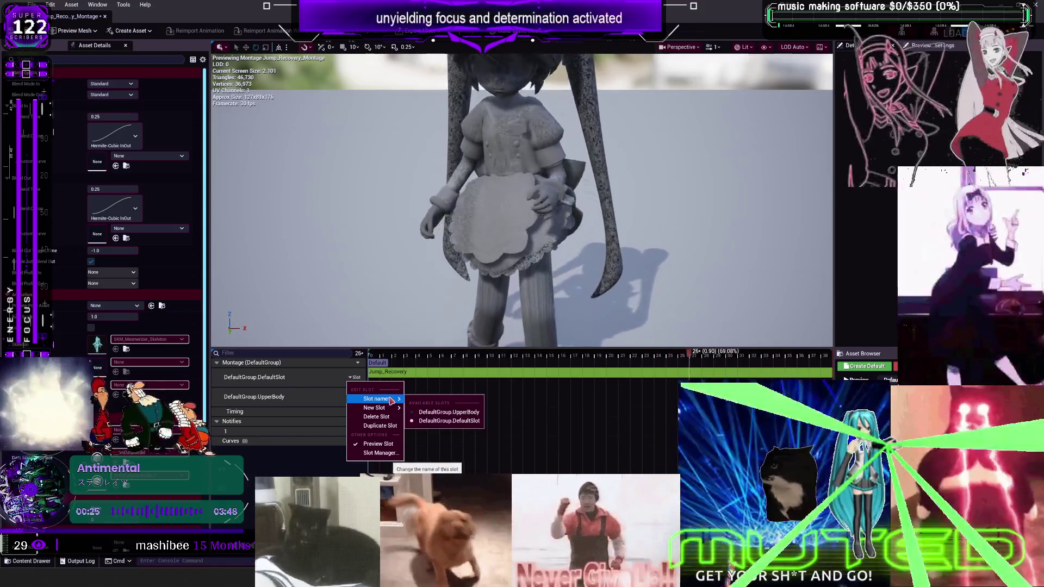
left_click(449, 412)
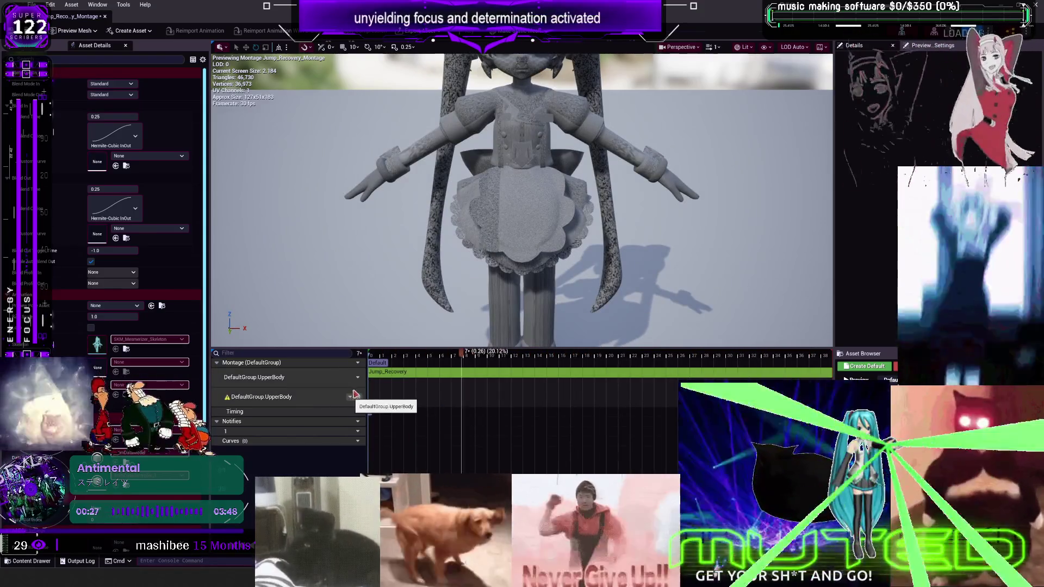
key("ctrl+z")
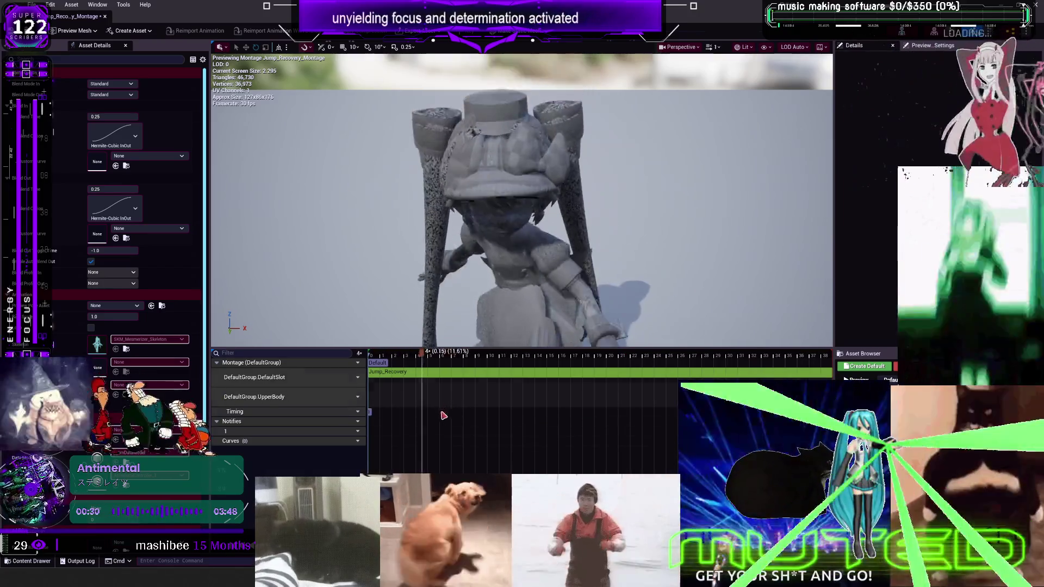
Delete the extra UpperBody track and assign DefaultGroup.UpperBody to the remaining track.
left_click(355, 398)
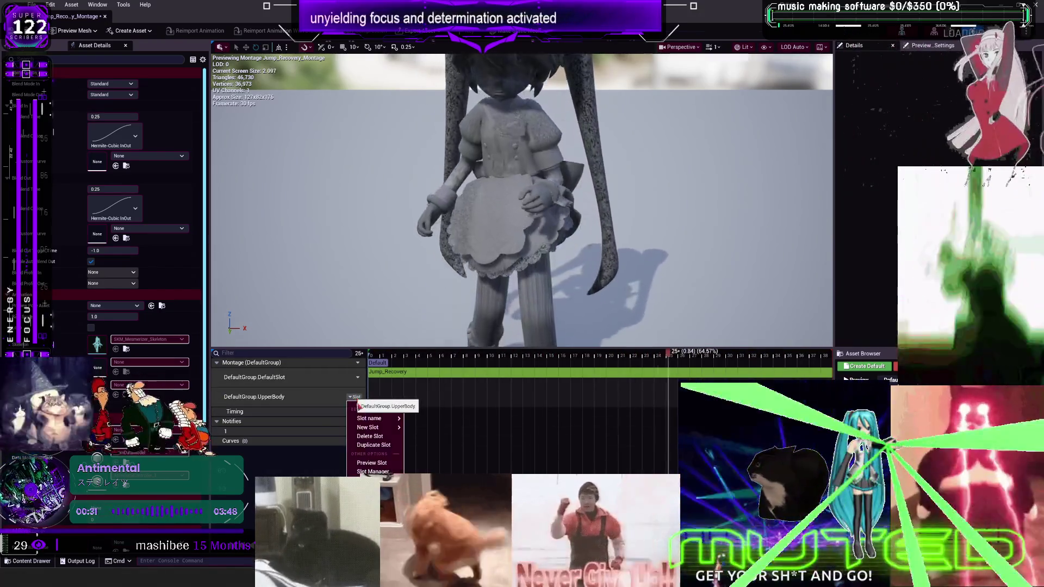
left_click(379, 439)
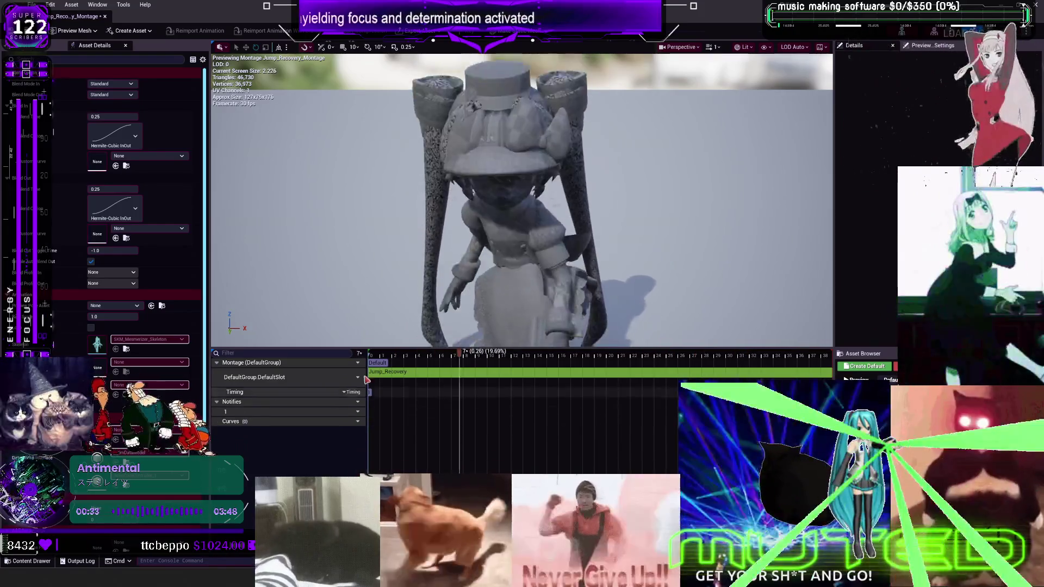
left_click(355, 377)
mouse_move(383, 398)
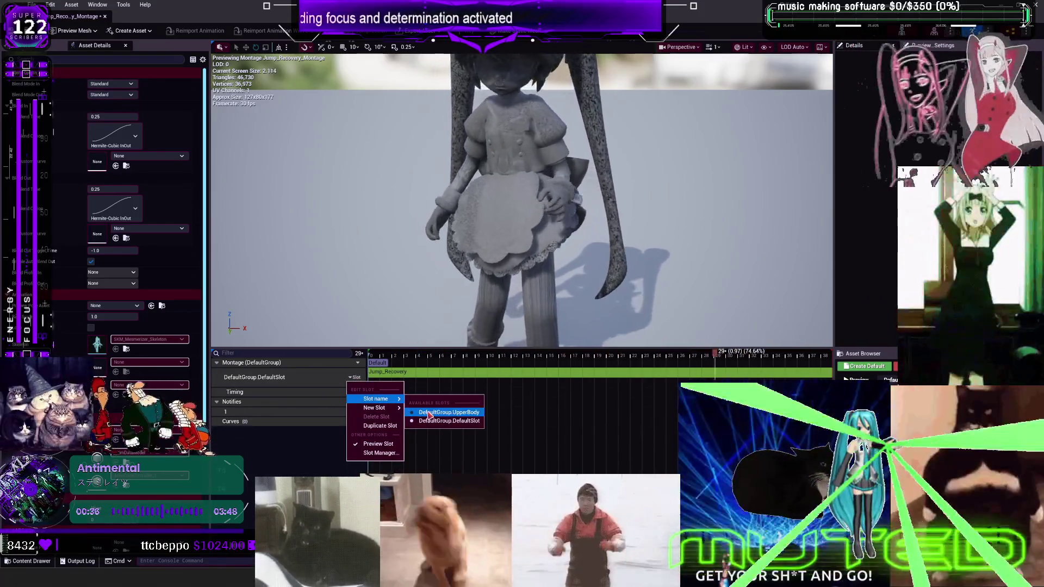
left_click(447, 412)
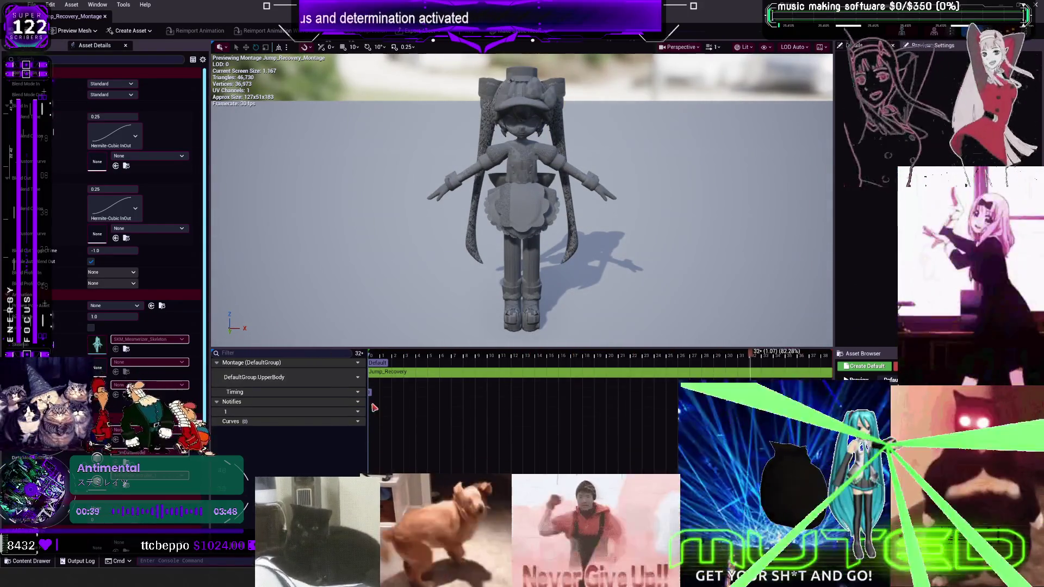
Select the Default montage section and the Jump_Recovery animation segment.
left_click(379, 363)
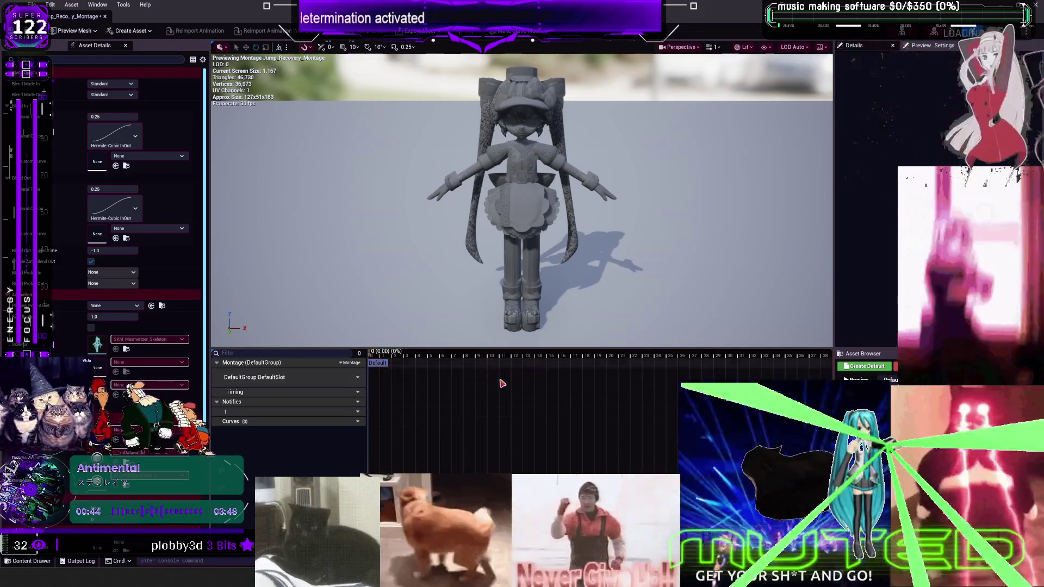
left_click(504, 375)
left_click(357, 377)
left_click(360, 385)
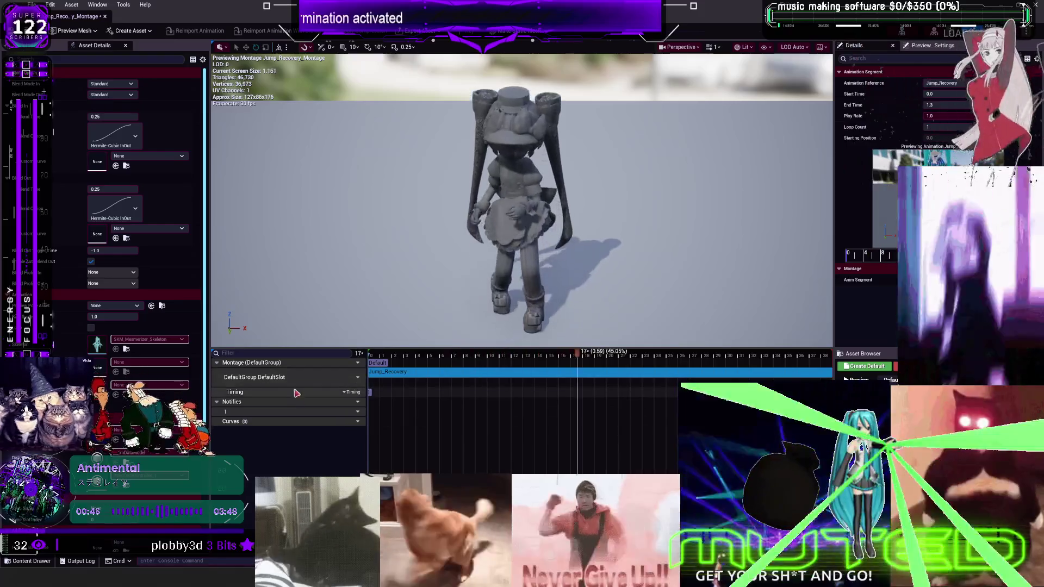
Add an UpperBody slot track, then undo it so only DefaultGroup.DefaultSlot remains.
left_click(354, 378)
mouse_move(385, 409)
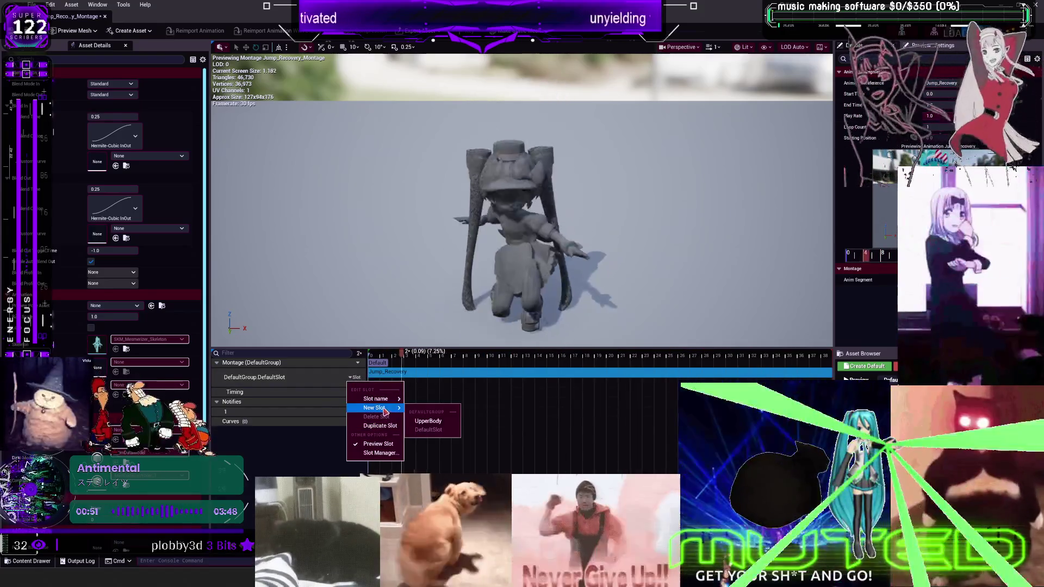
left_click(430, 422)
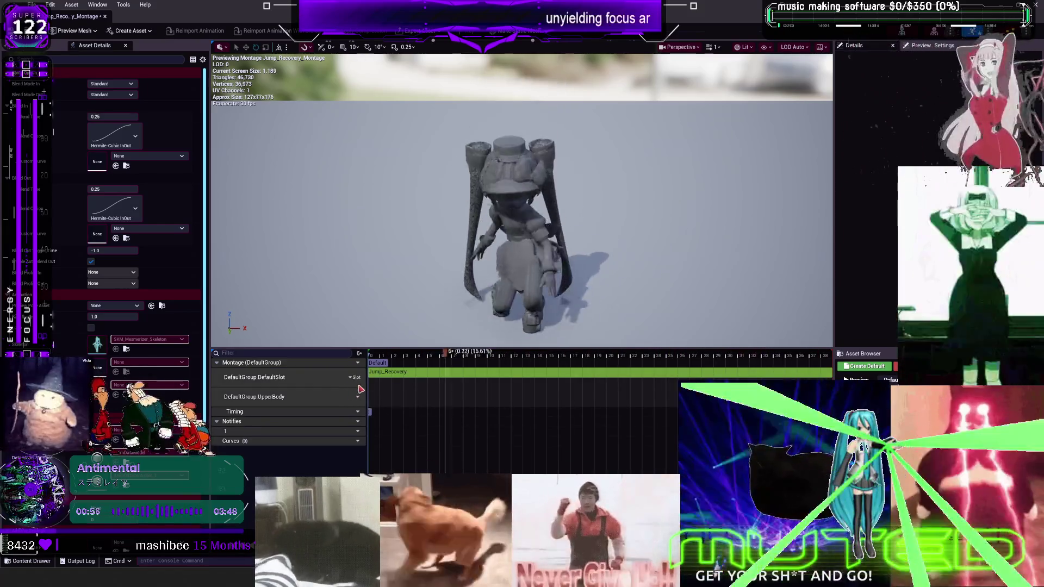
key("ctrl+z")
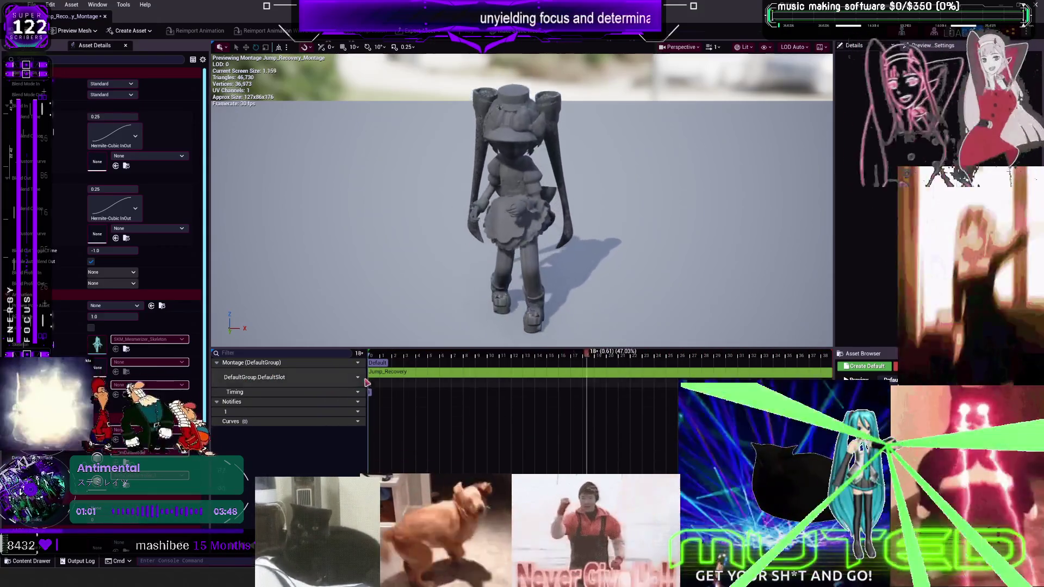
left_click(354, 377)
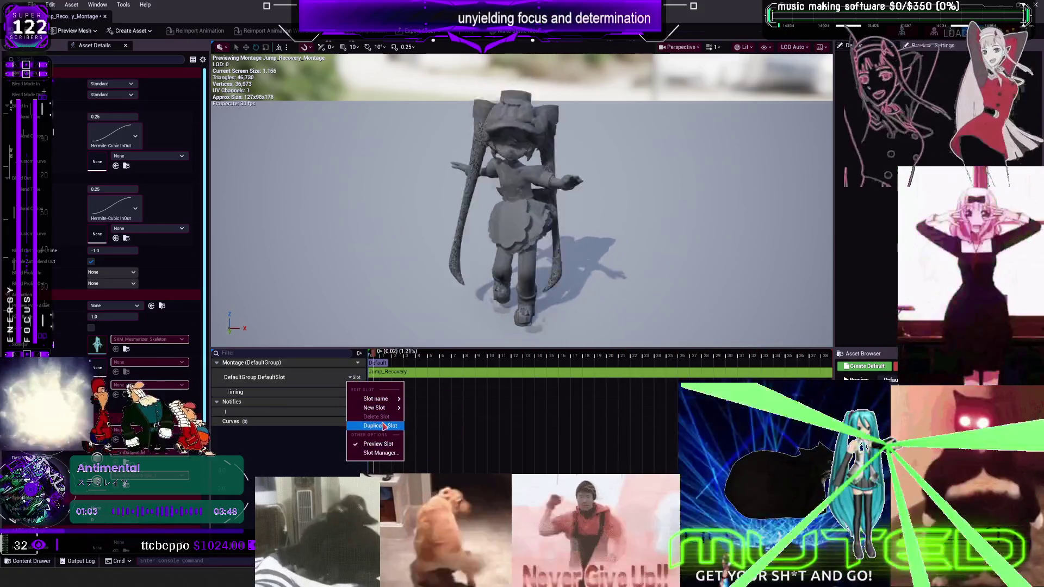
key("Escape")
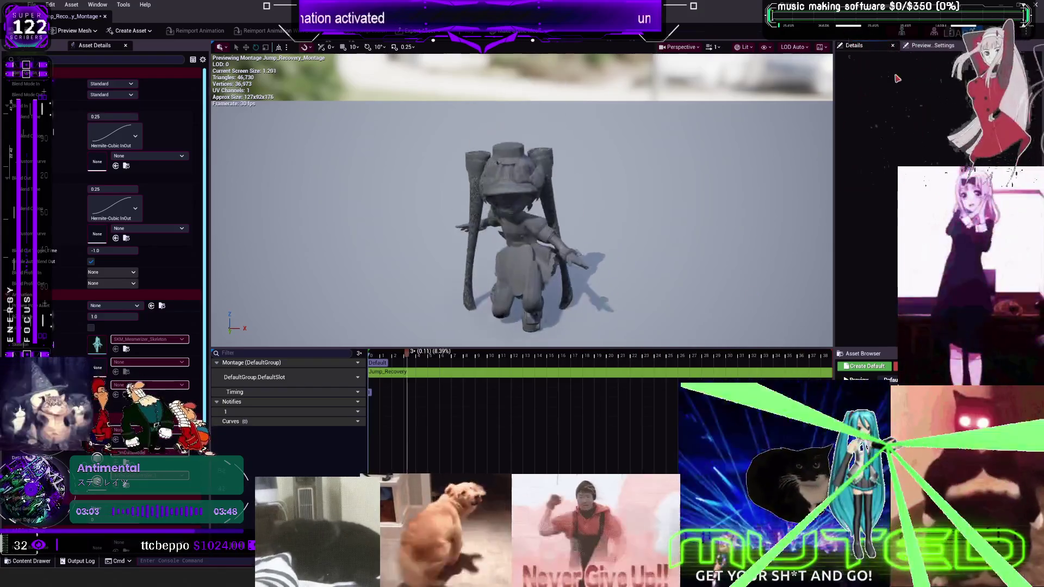
Play-test the level in editor, running the character with W and A, then stop with Esc.
key("super+Down")
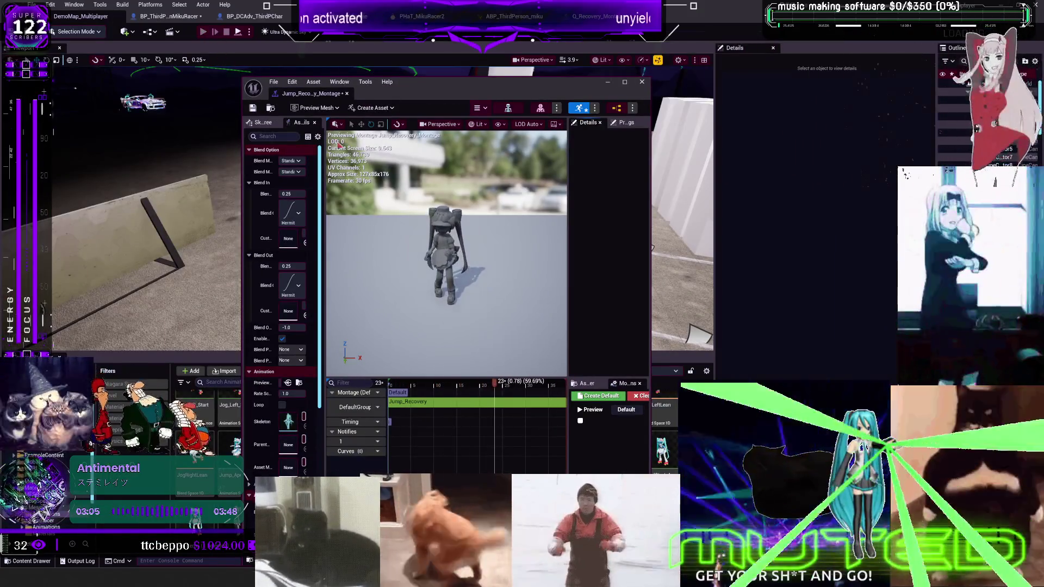
key("alt+p")
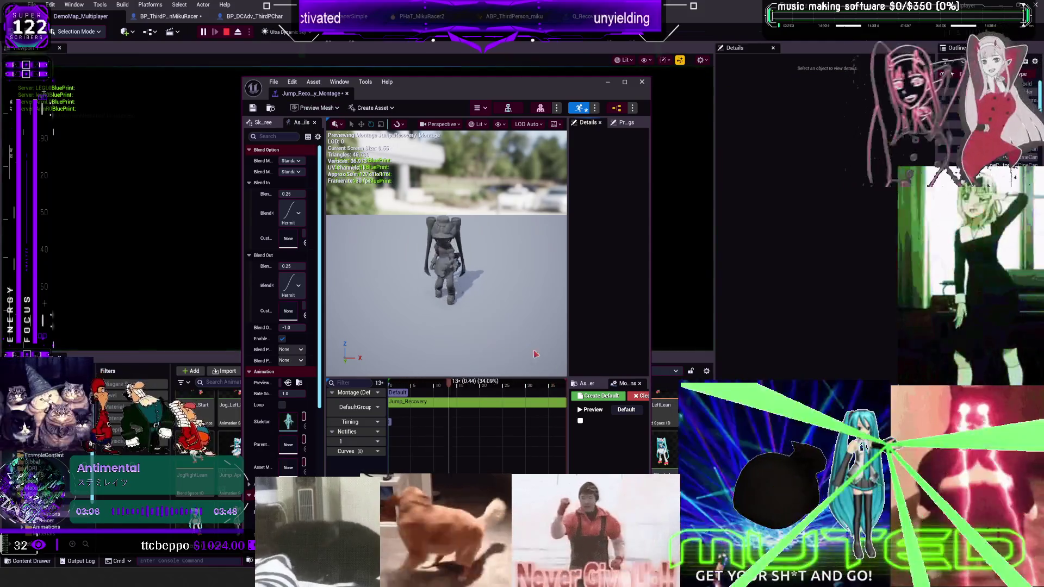
left_click_drag(482, 95, 515, 95)
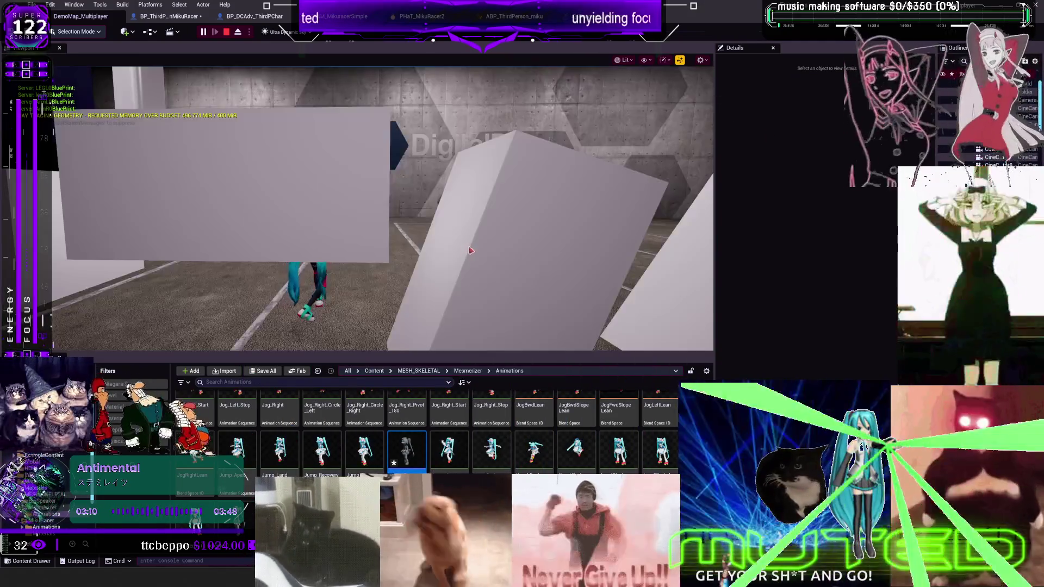
key("w")
key("a")
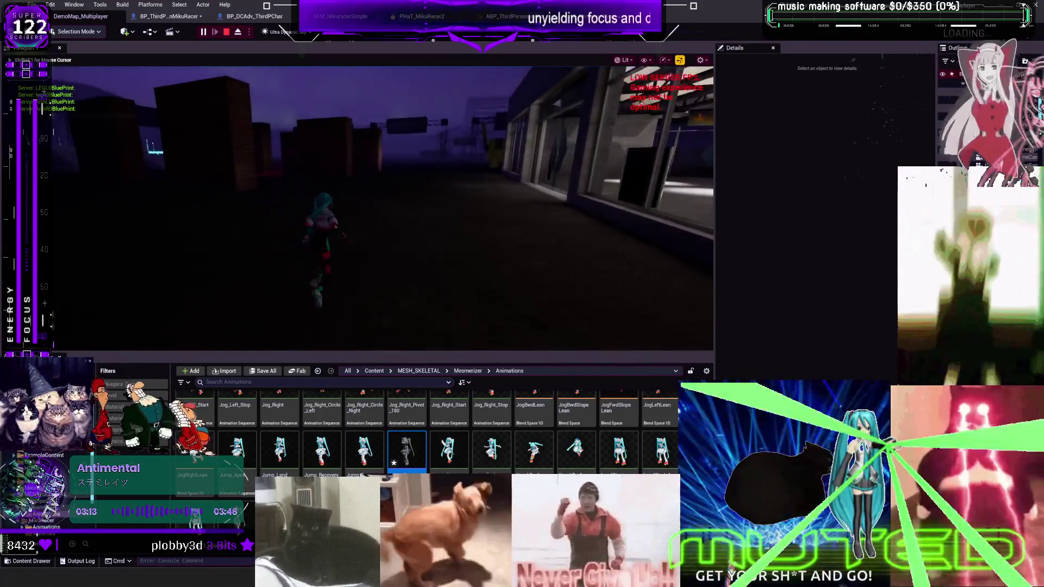
key("Escape")
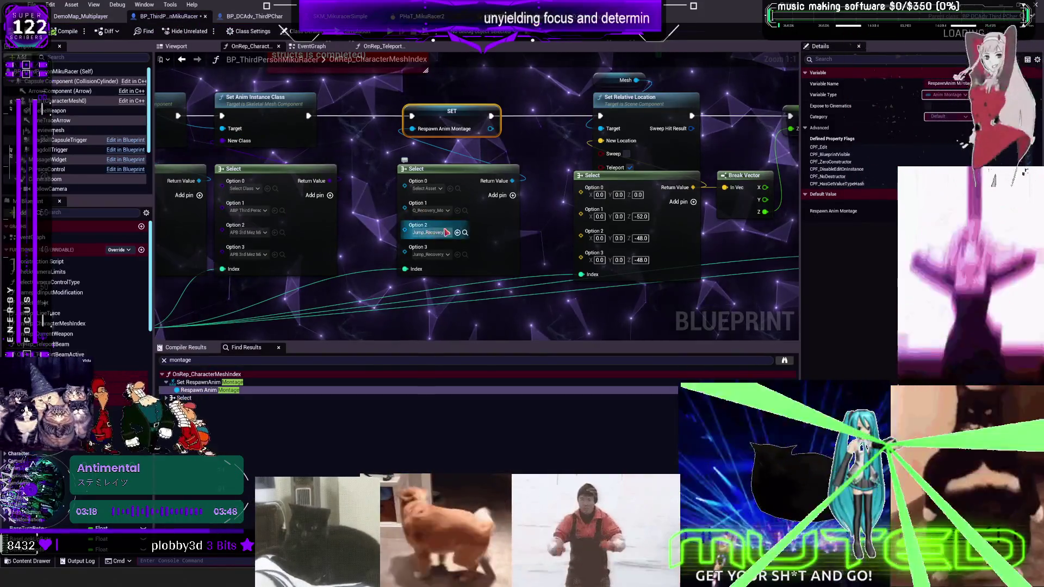
Check Q_Recovery_Montage's Reference Viewer, panning to the referencing BP_ThirdPersonMikuRacer blueprint.
key("ctrl+Tab")
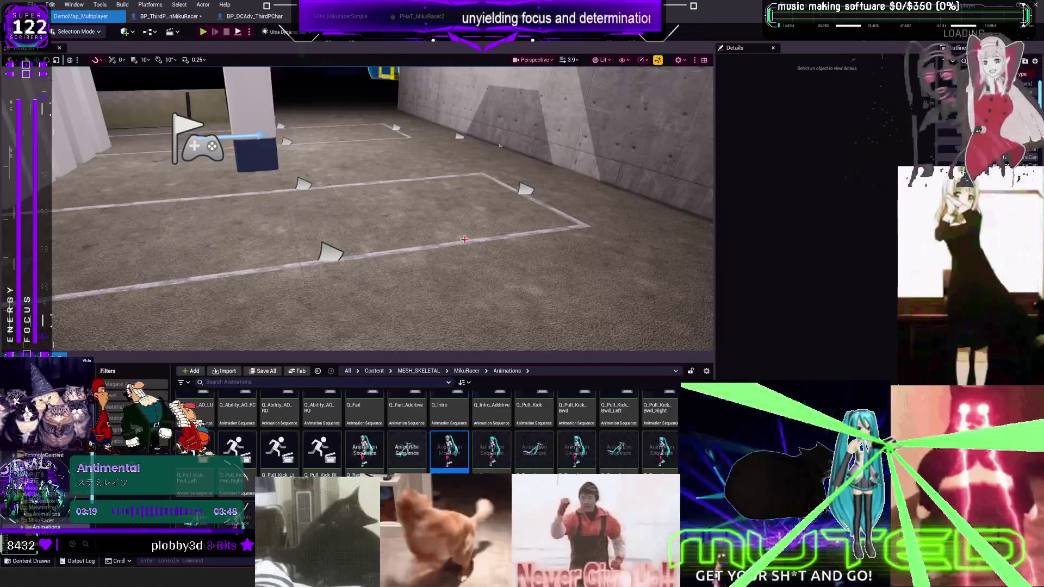
double_click(454, 459)
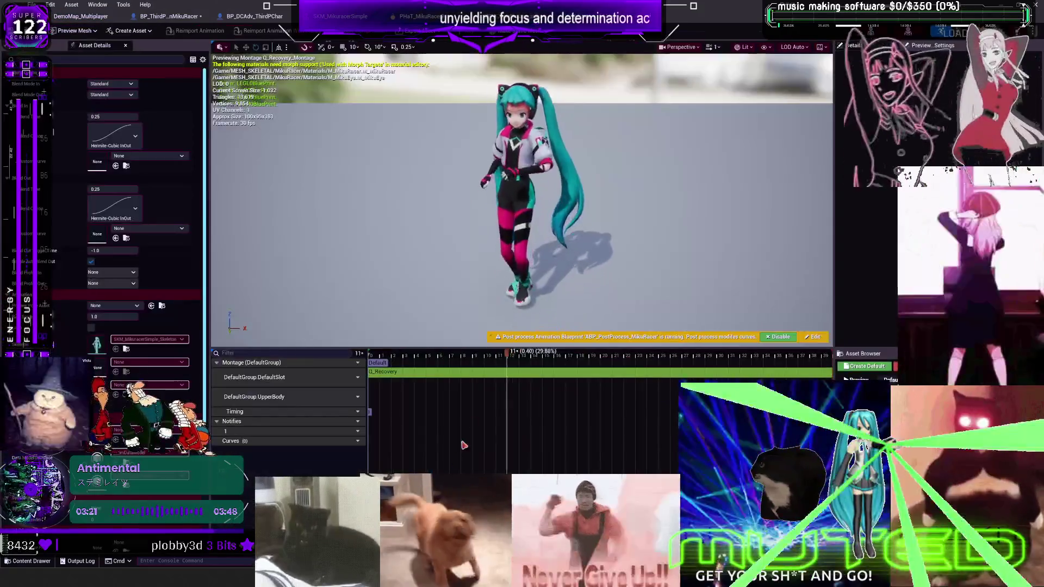
key("ctrl+Tab")
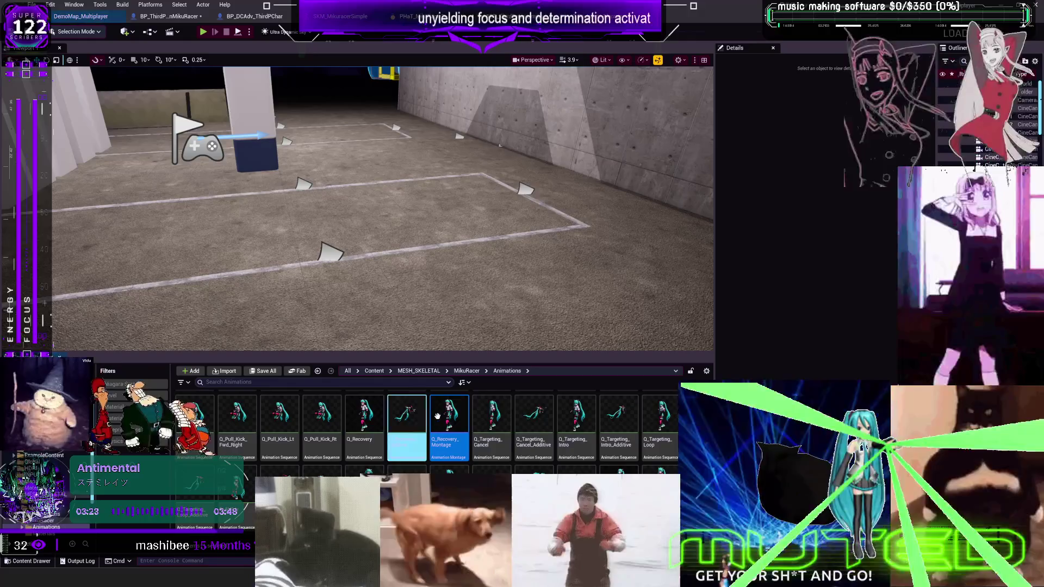
right_click(444, 430)
mouse_move(514, 391)
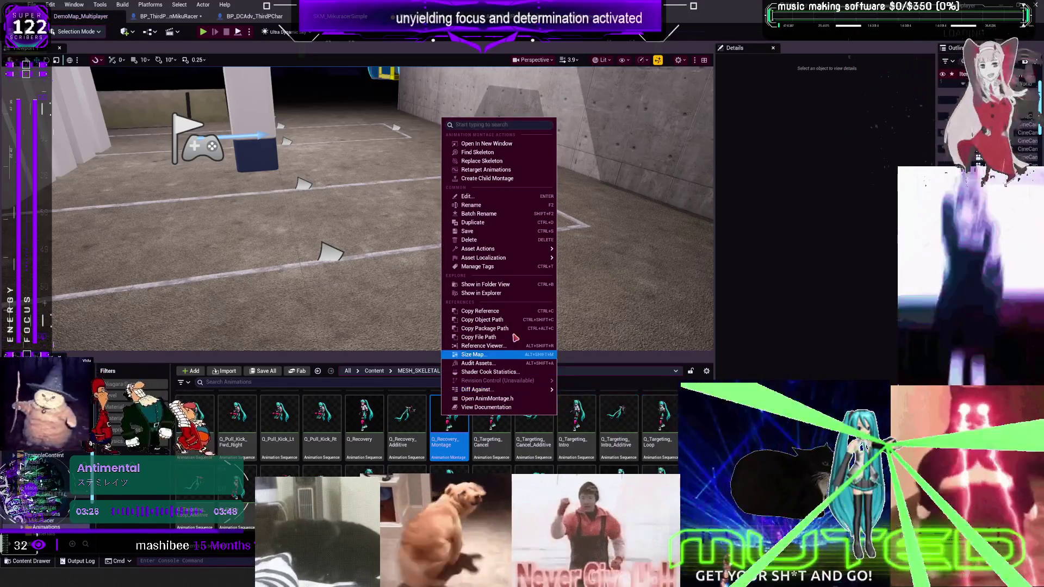
left_click(514, 346)
scroll(511, 314, "up", 5)
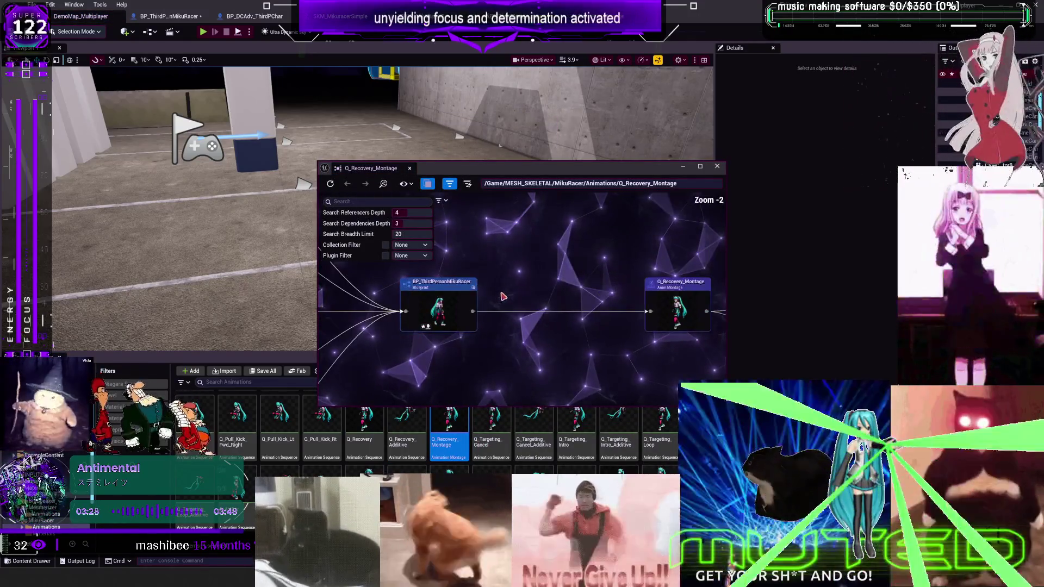
left_click_drag(489, 208, 651, 222)
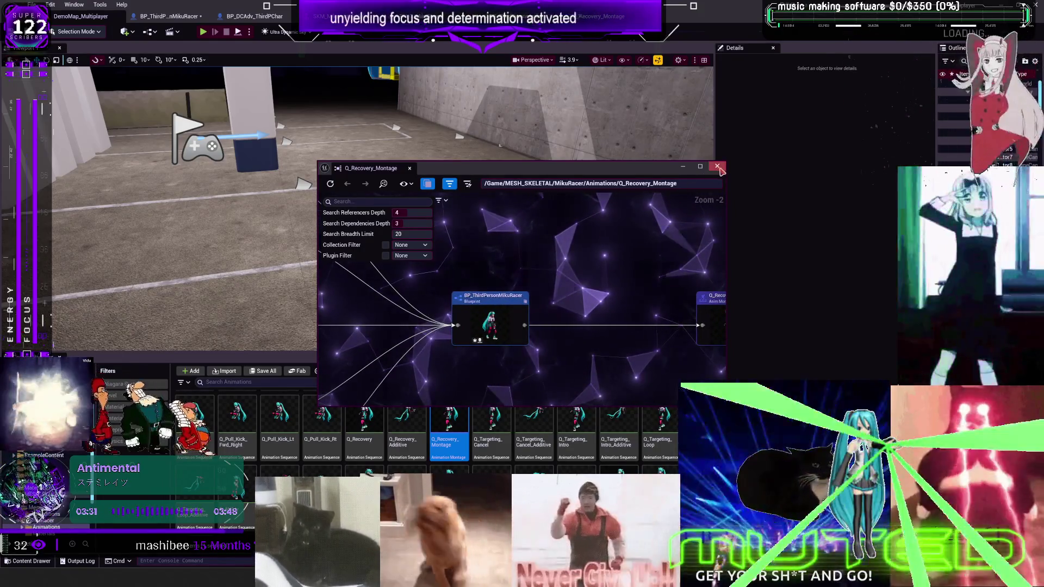
left_click(450, 405)
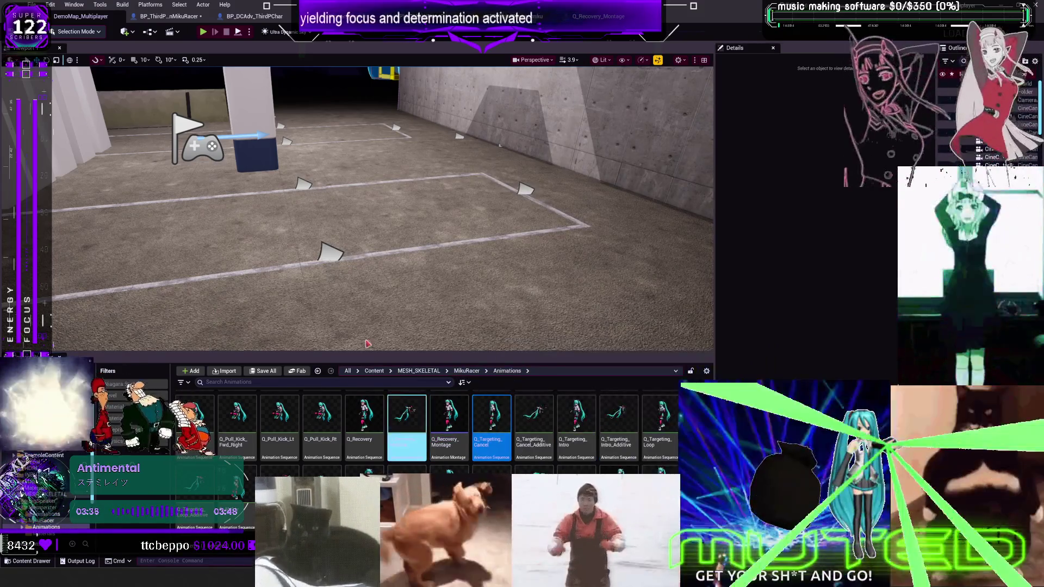
Inspect the CharacterMesh0 component in BP_ThirdPersonMikuRacer, then return to DemoMap_Multiplayer.
left_click(178, 19)
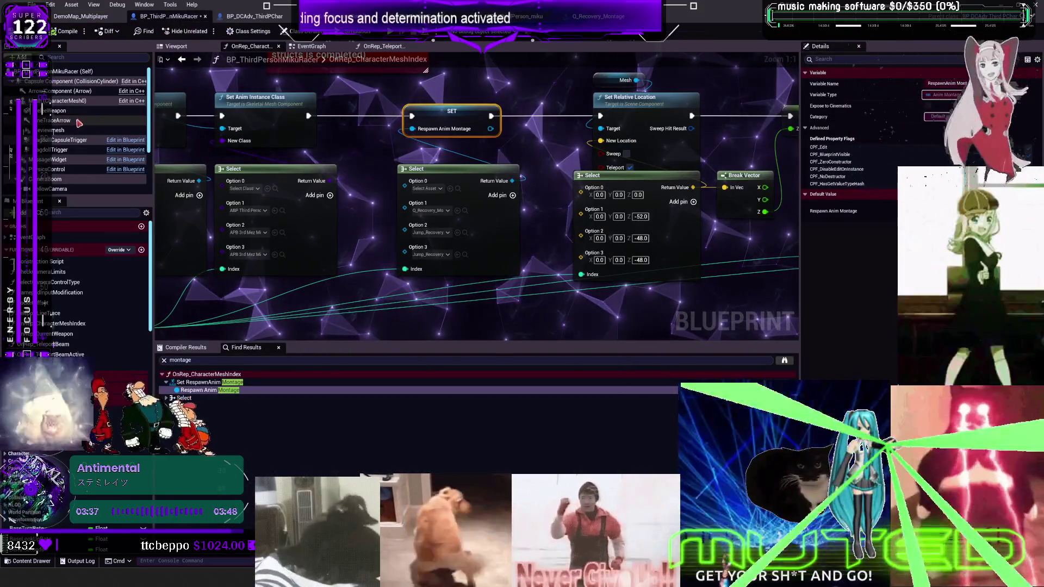
left_click(65, 100)
left_click(81, 16)
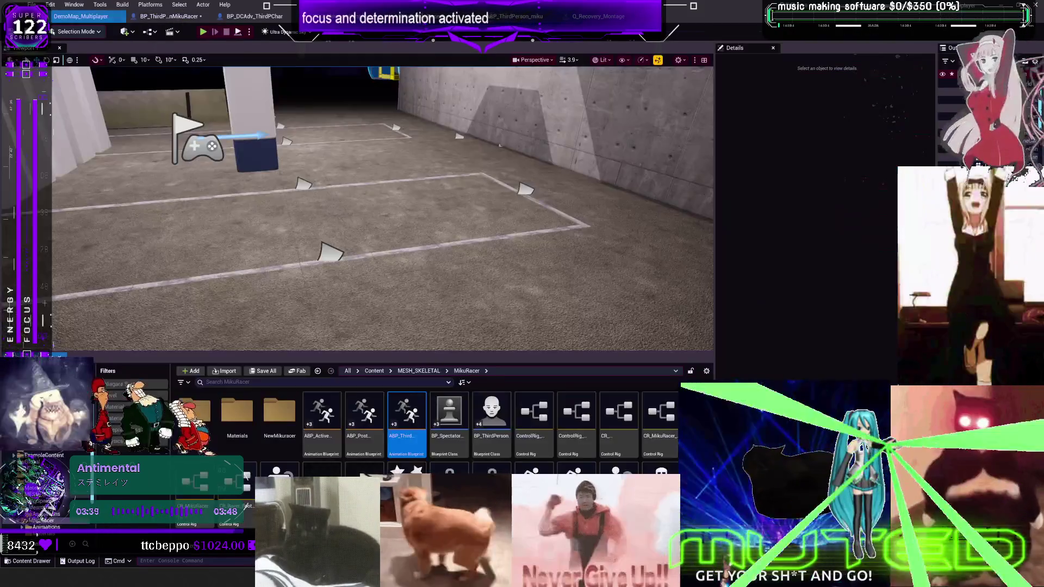
Deselect the DefaultSlot node in ABP_ThirdPerson_miku's AnimGraph, then switch to the Q_Recovery_Montage editor.
double_click(407, 416)
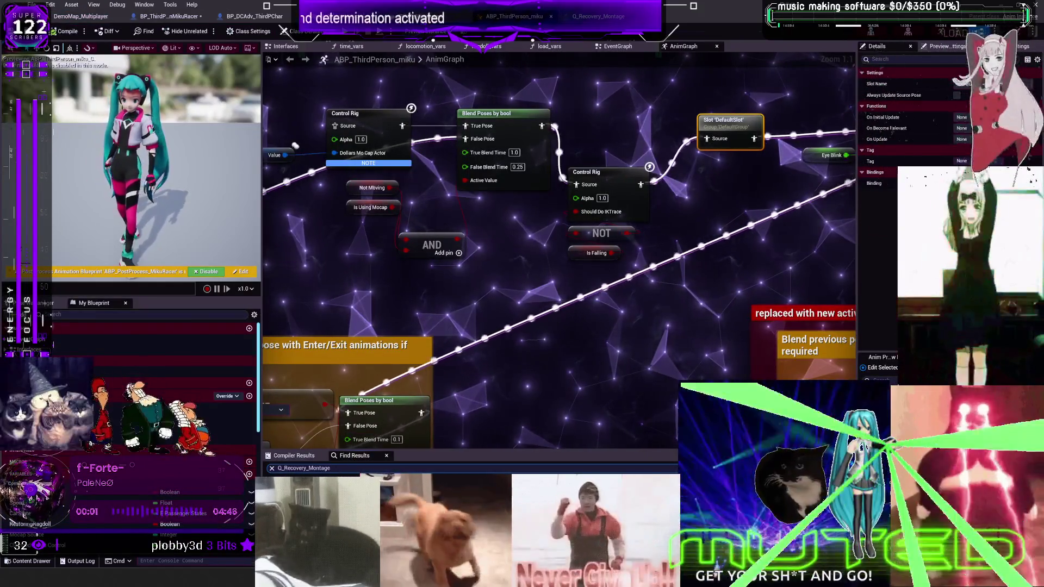
left_click(544, 326)
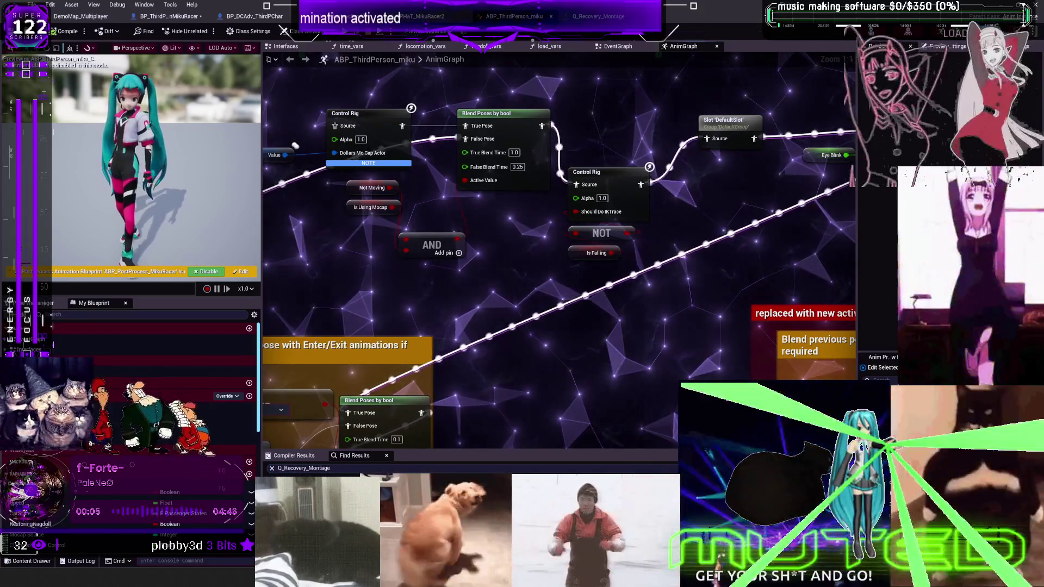
left_click(598, 16)
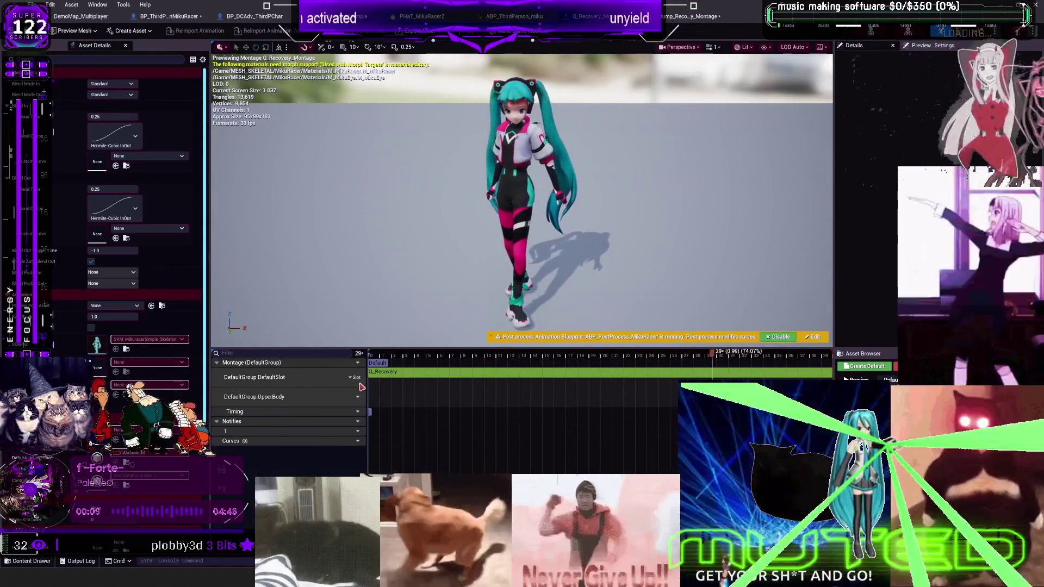
Delete the empty UpperBody track from Q_Recovery_Montage.
left_click(386, 374)
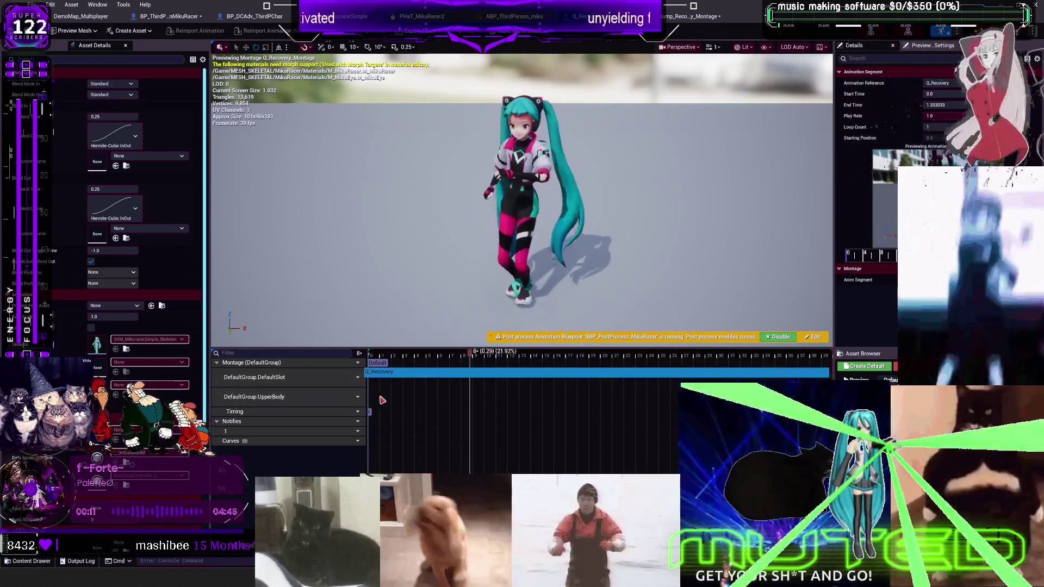
left_click(384, 400)
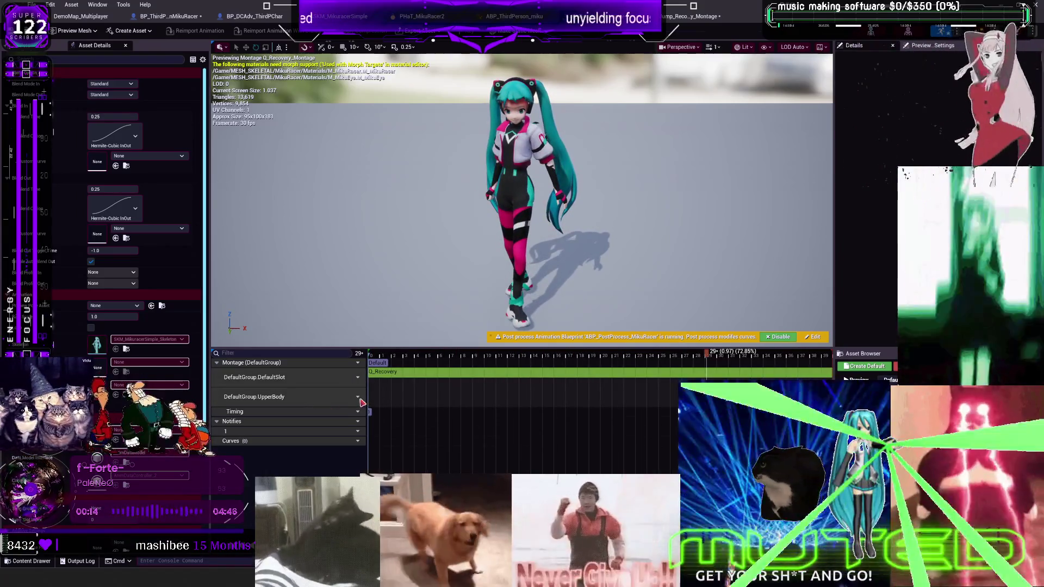
left_click(358, 397)
left_click(375, 438)
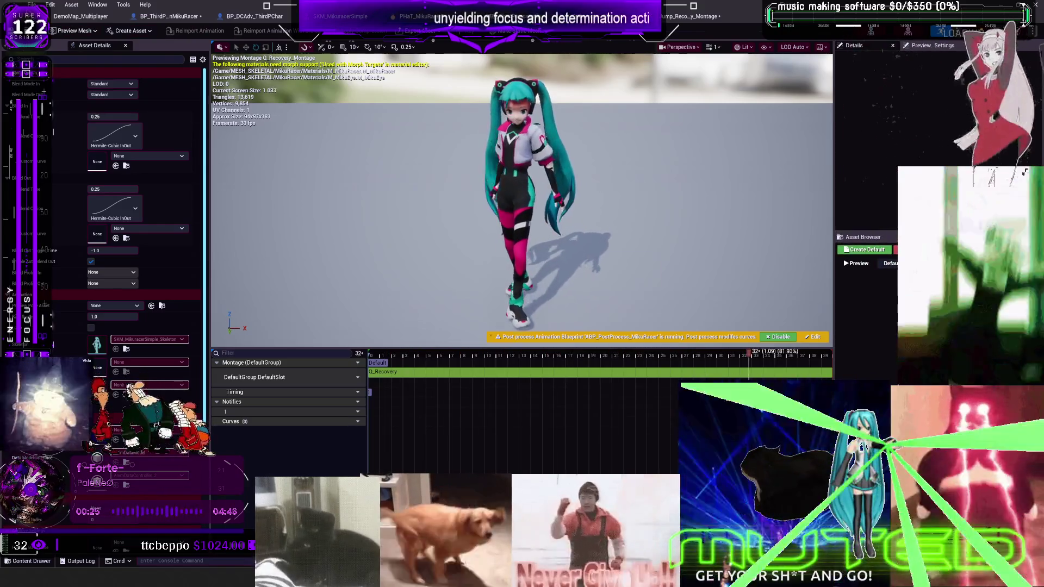
Bring up the montage's slot manager list from the DefaultSlot track's slot options.
left_click(354, 377)
mouse_move(374, 408)
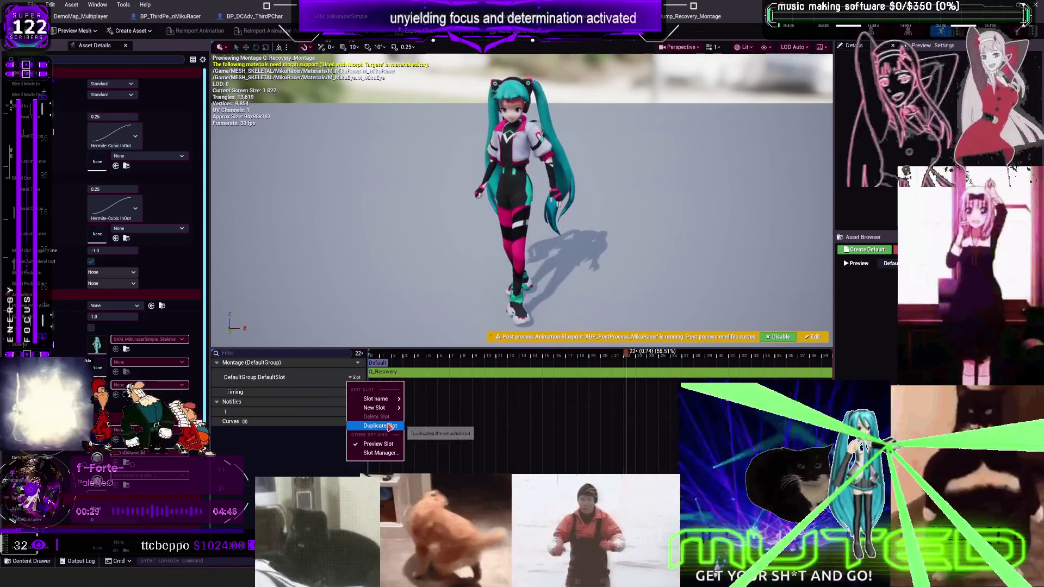
left_click(401, 452)
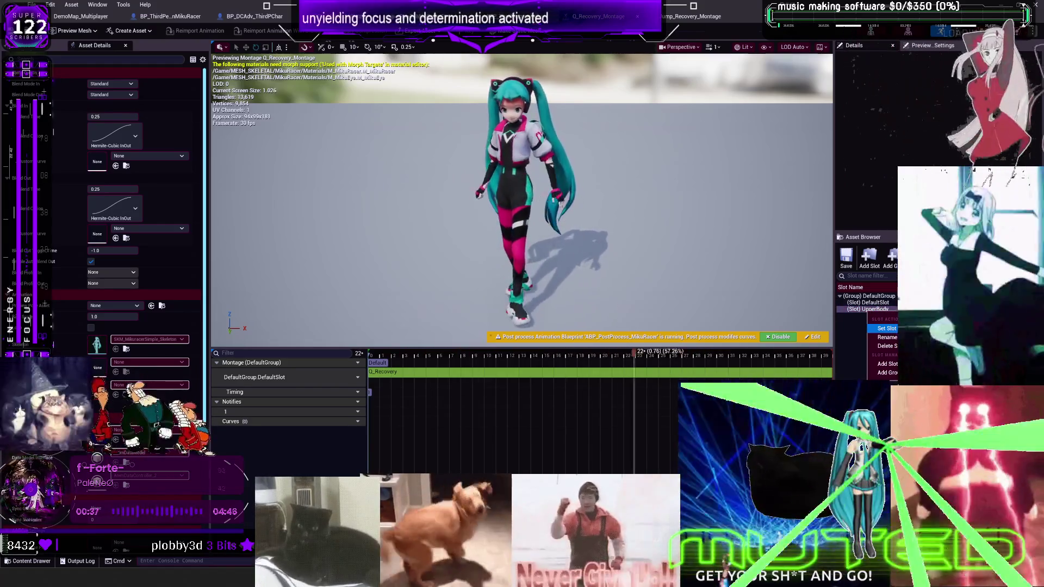
left_click(887, 328)
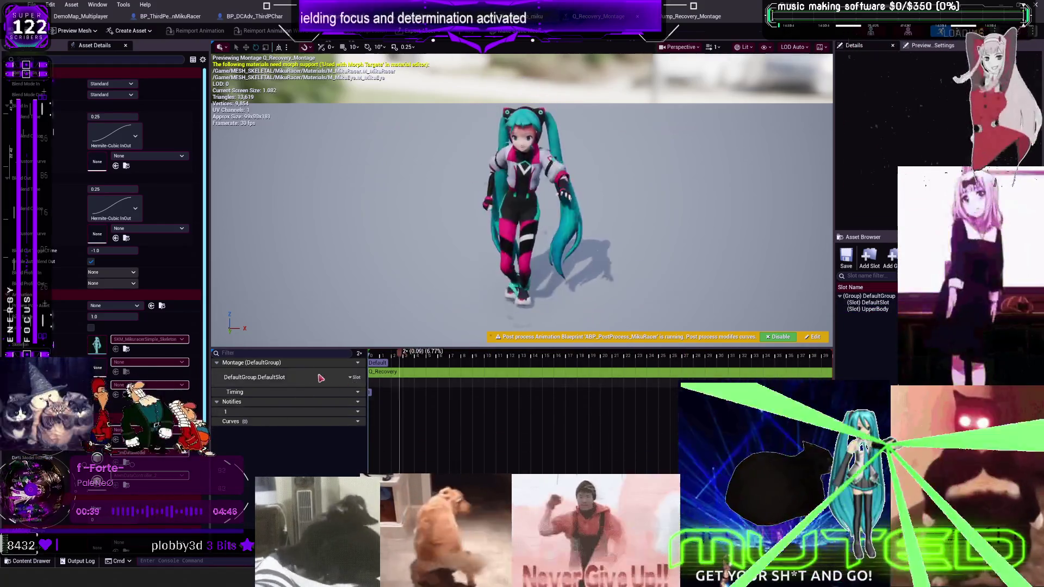
Add a new UpperBody slot track beneath DefaultSlot.
left_click(355, 378)
mouse_move(389, 400)
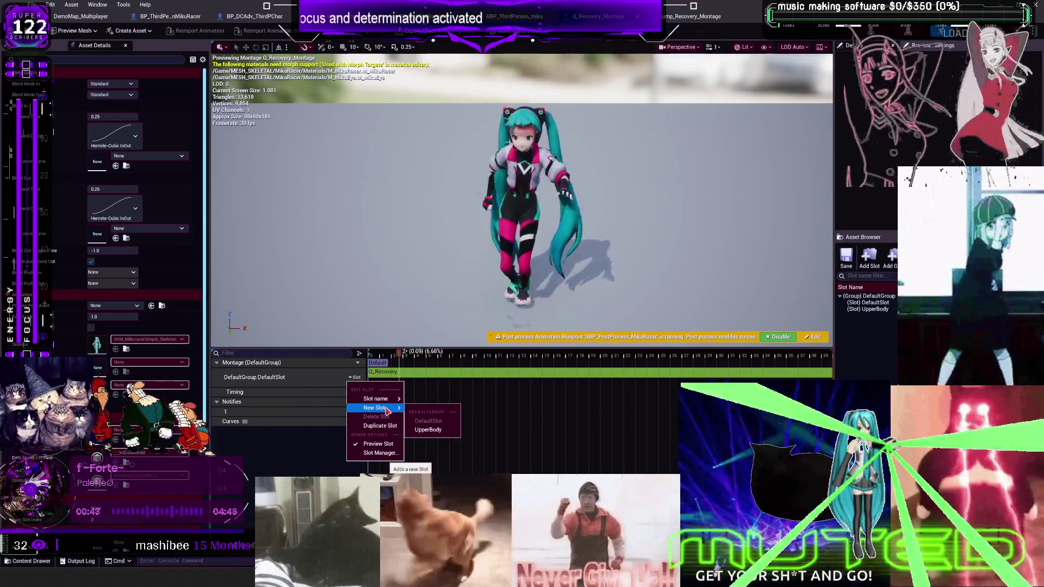
left_click(428, 430)
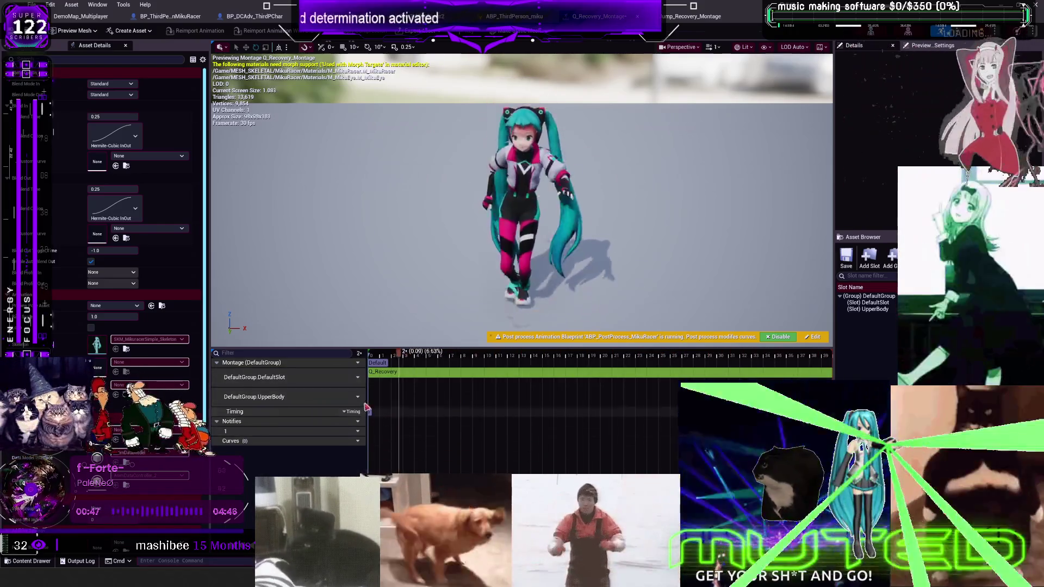
Check the Q_Recovery segment's actions, then reopen the DefaultSlot track's slot options.
left_click(386, 376)
right_click(386, 377)
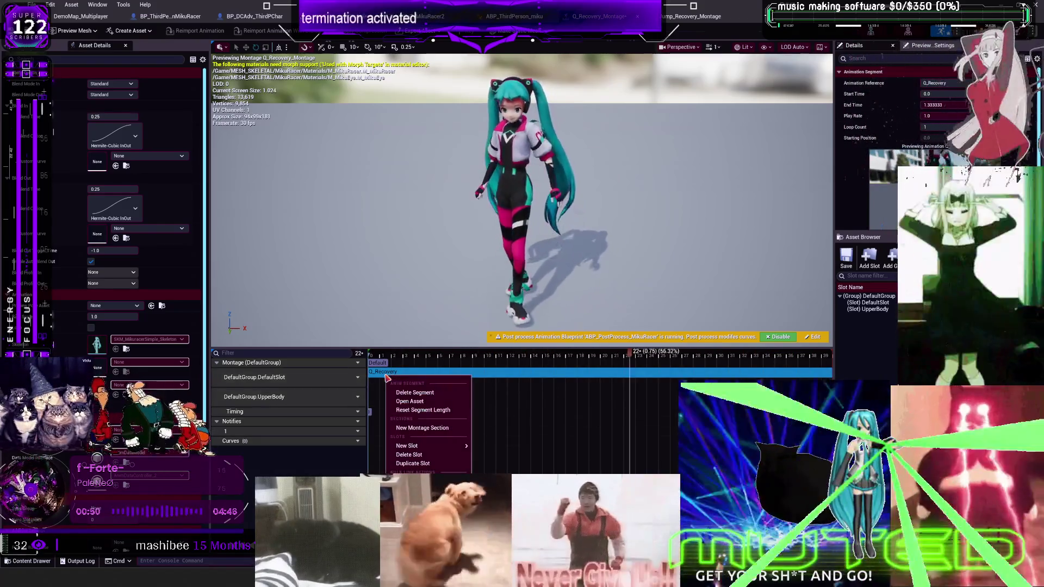
mouse_move(459, 446)
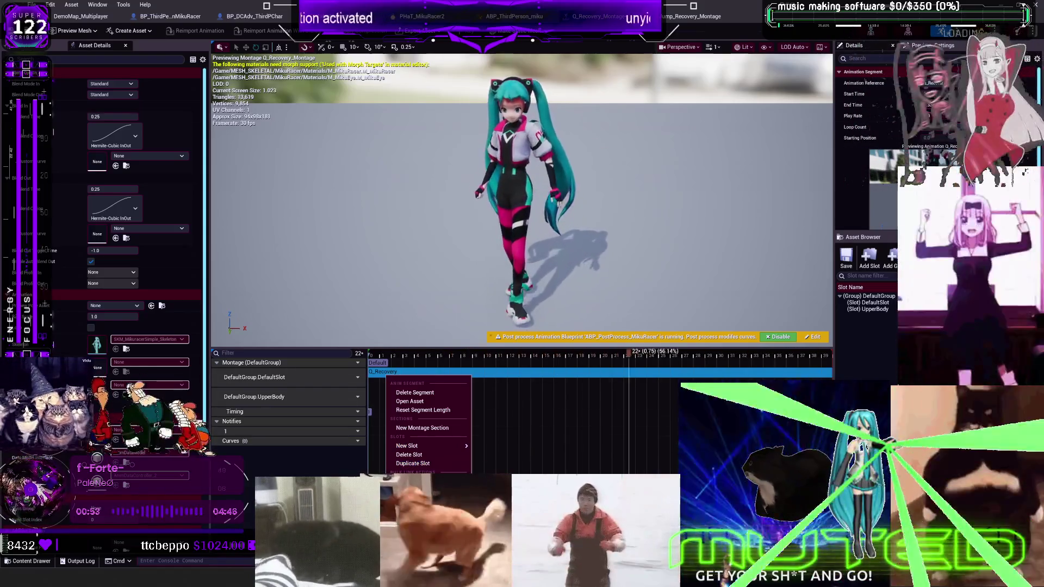
left_click(534, 446)
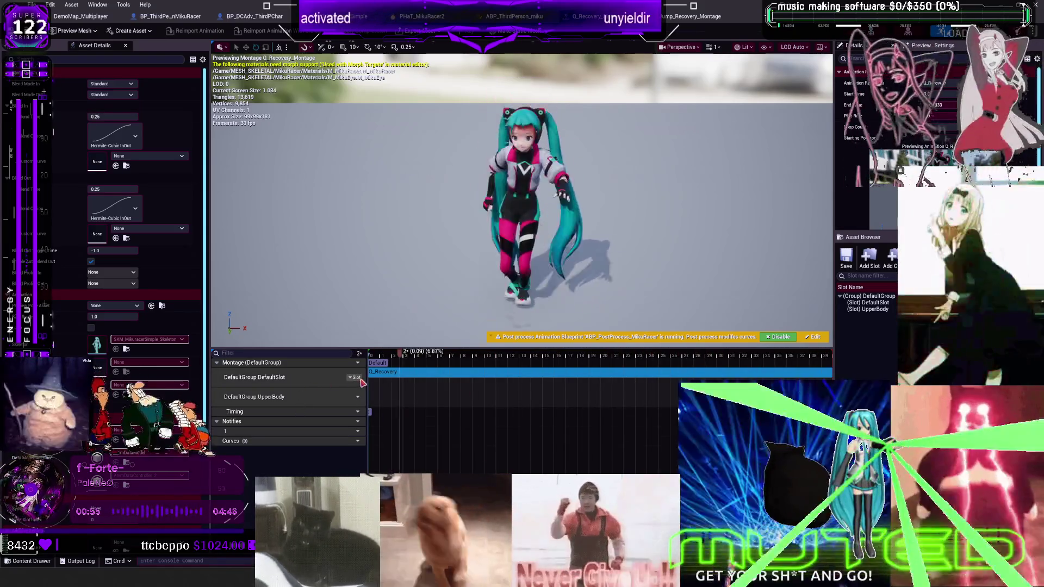
left_click(354, 377)
left_click(399, 461)
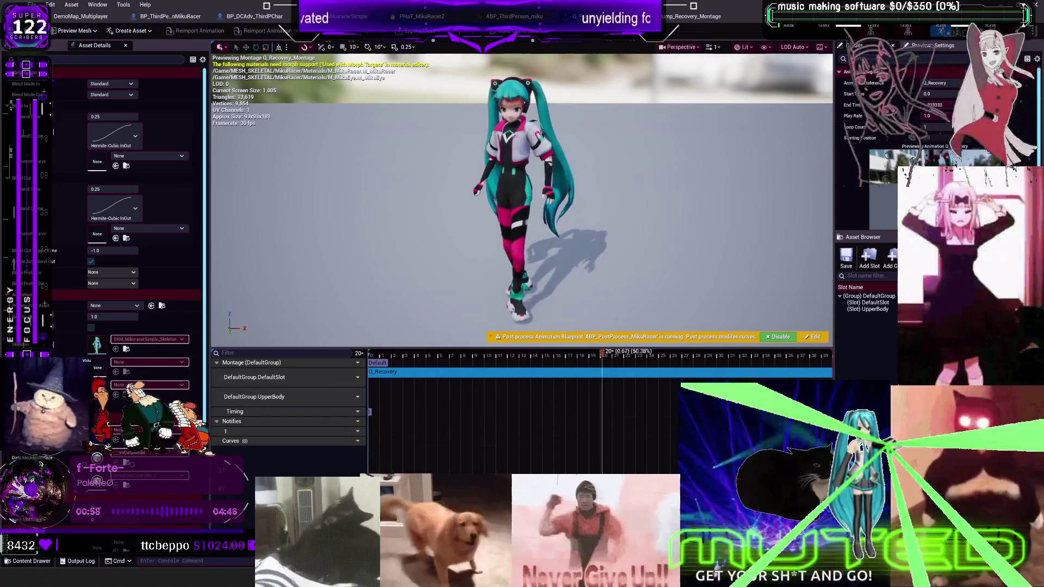
left_click(354, 377)
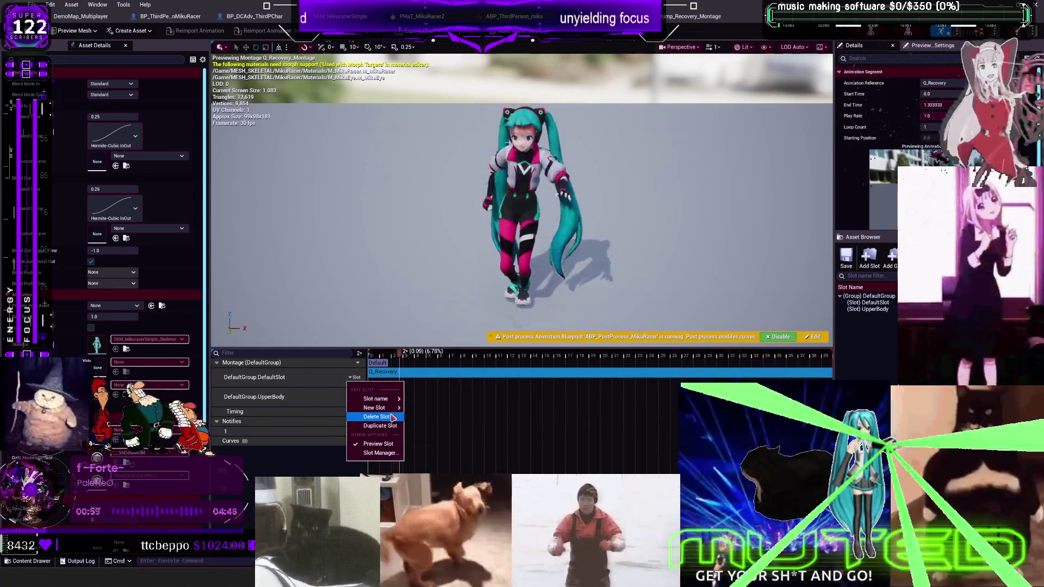
Delete the DefaultSlot track and its Q_Recovery segment, leaving only the UpperBody track.
left_click(376, 416)
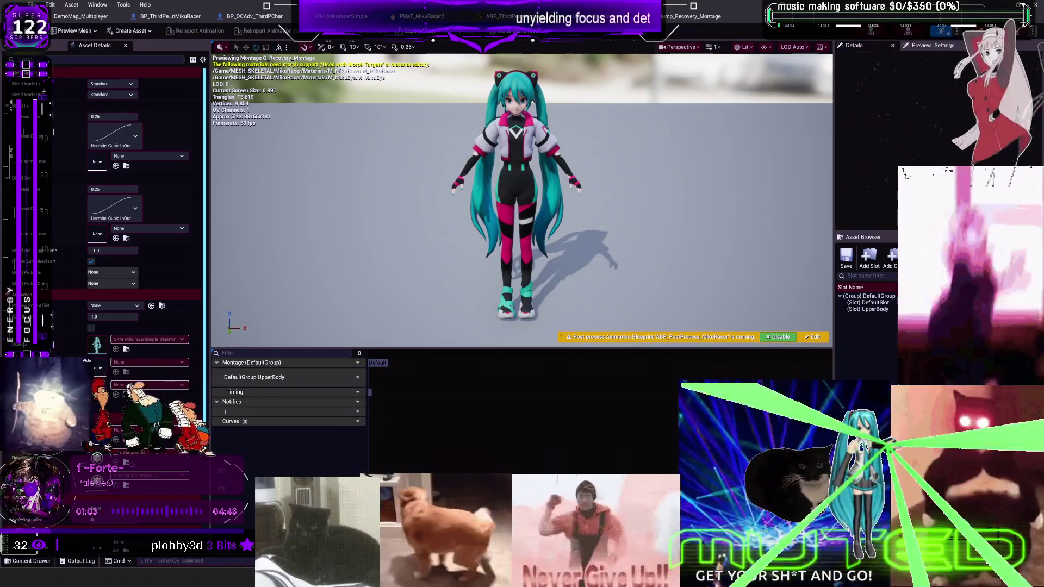
left_click(863, 237)
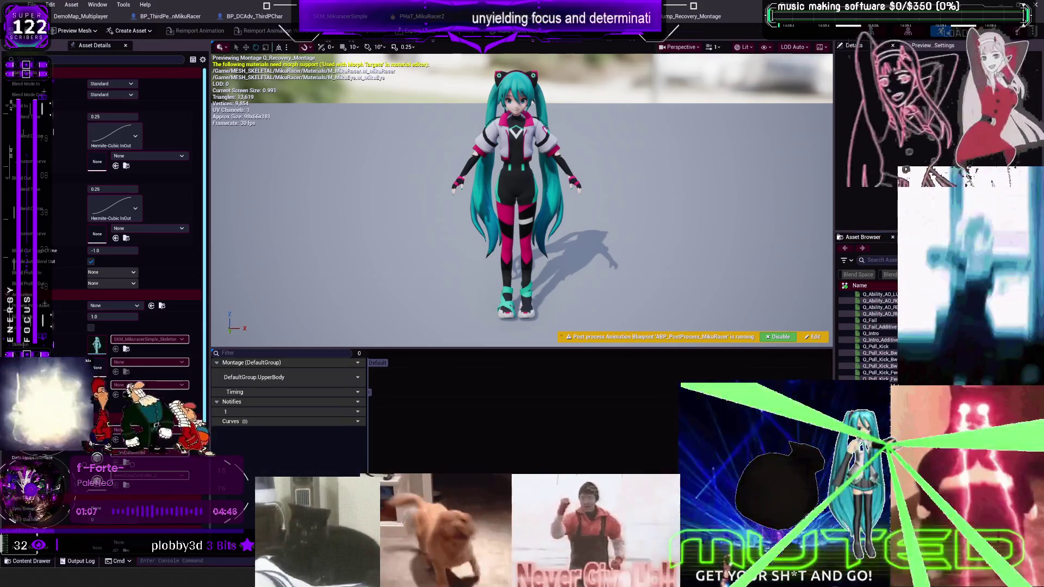
right_click(377, 384)
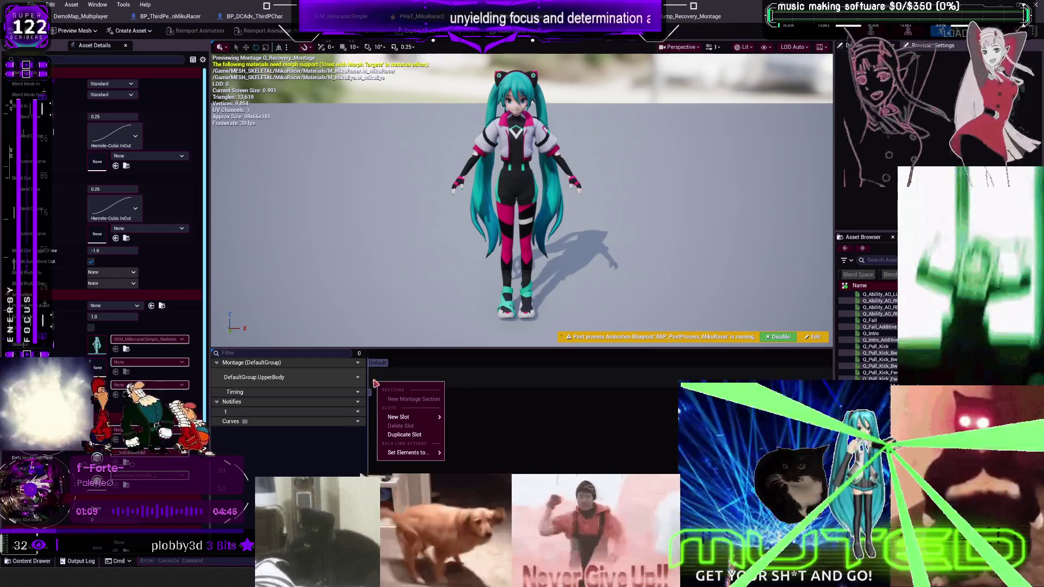
Open the Anim Slot Manager from the UpperBody track's slot dropdown and scroll Asset Details.
left_click(324, 383)
left_click(354, 377)
mouse_move(377, 399)
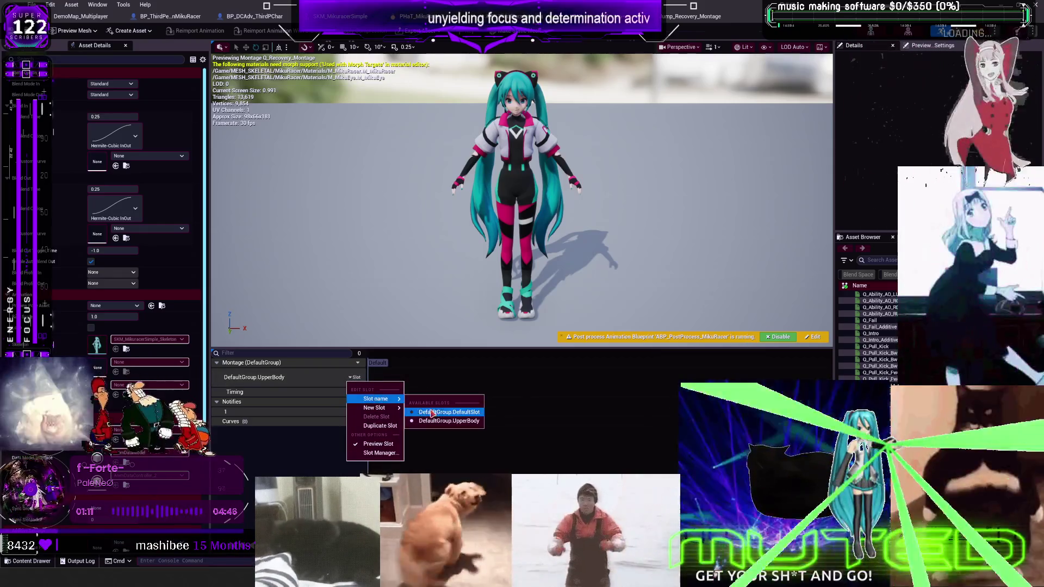
left_click(383, 456)
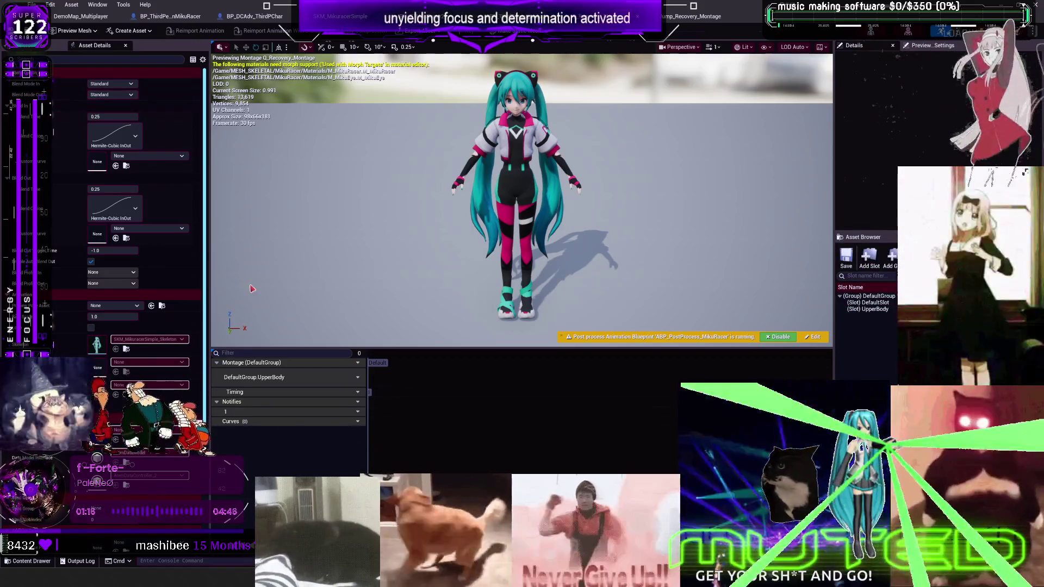
scroll(131, 217, "down", 4)
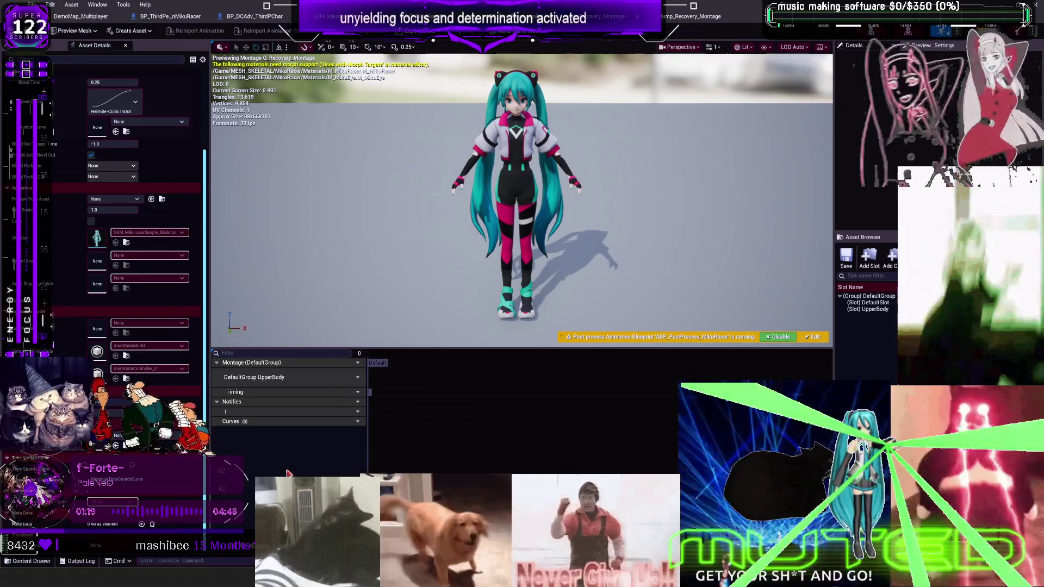
Duplicate the impulse PRESETS FUNCTIONS card above the original and retitle it 'impulse interfaces made'.
key("alt+Tab")
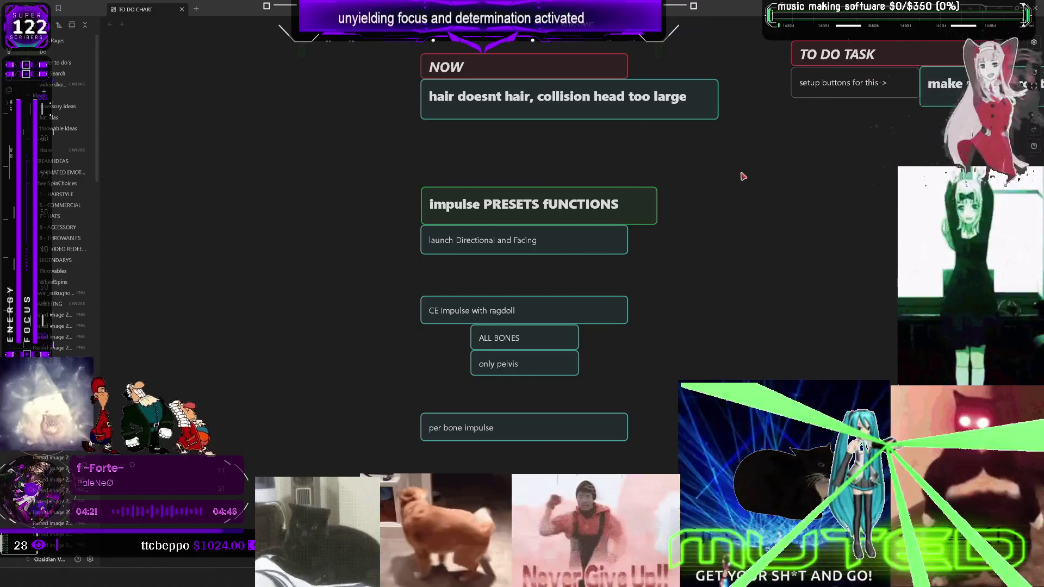
key("ctrl+c")
key("ctrl+v")
mouse_move(593, 292)
left_mouse_down()
mouse_move(559, 148)
mouse_move(580, 153)
left_mouse_up()
double_click(511, 153)
key("BackSpace")
key("BackSpace")
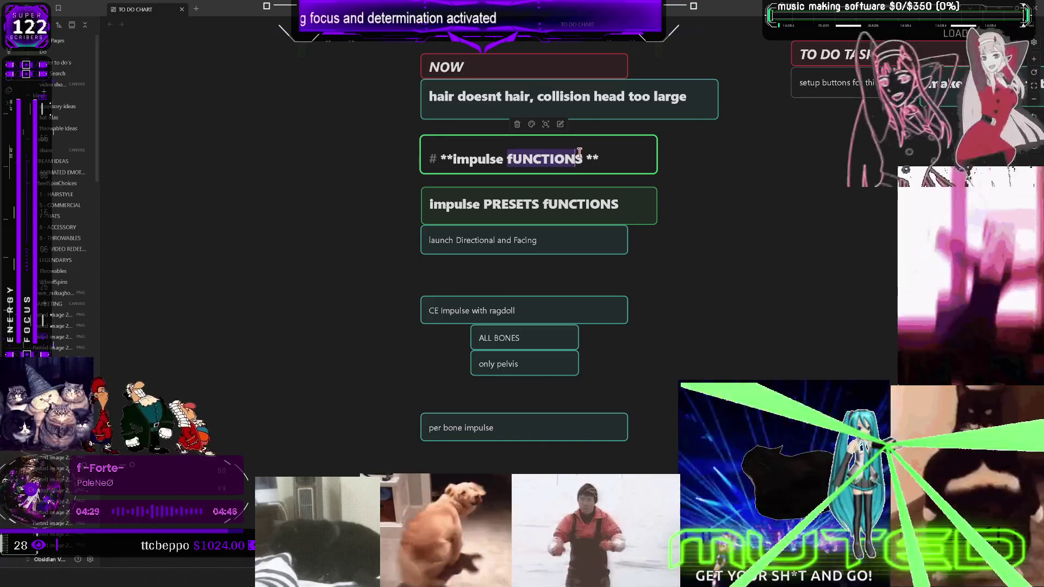
type("interfaces made")
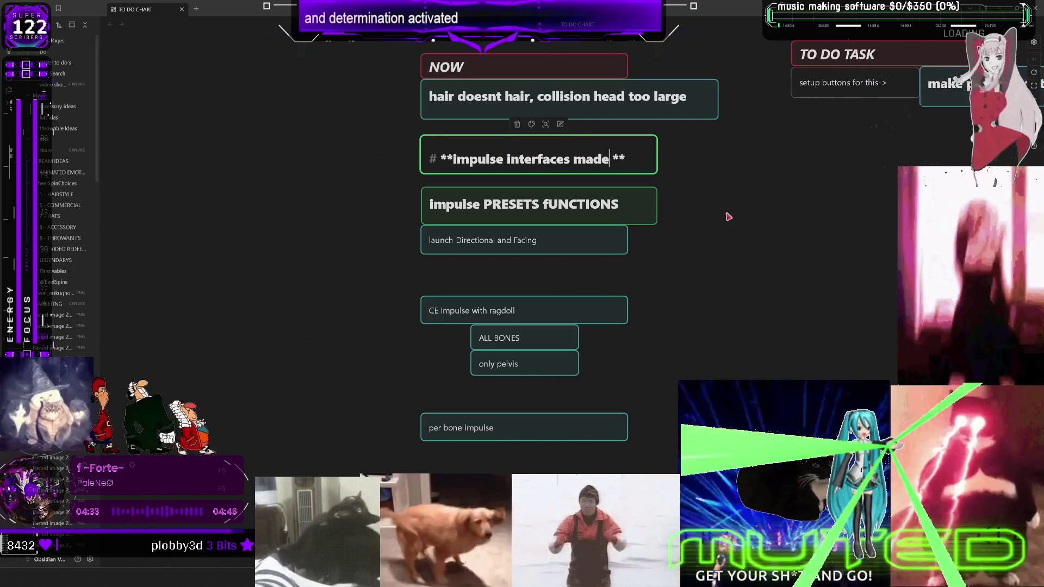
left_click(728, 217)
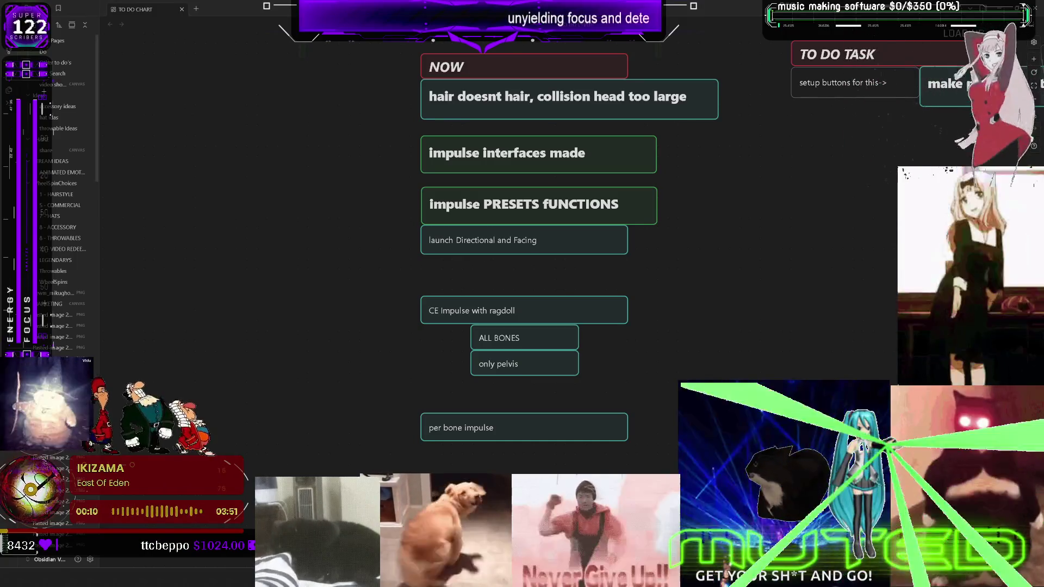
Pan across the to-do canvas cards, then return to the Unreal blueprint editor.
mouse_move(829, 279)
left_mouse_down()
mouse_move(746, 282)
mouse_move(706, 338)
mouse_move(718, 315)
mouse_move(718, 349)
mouse_move(849, 300)
mouse_move(772, 294)
mouse_move(863, 336)
mouse_move(765, 329)
mouse_move(783, 326)
left_mouse_up()
mouse_move(847, 332)
left_mouse_down()
mouse_move(865, 329)
mouse_move(800, 329)
mouse_move(846, 321)
mouse_move(846, 333)
mouse_move(818, 324)
mouse_move(833, 323)
left_mouse_up()
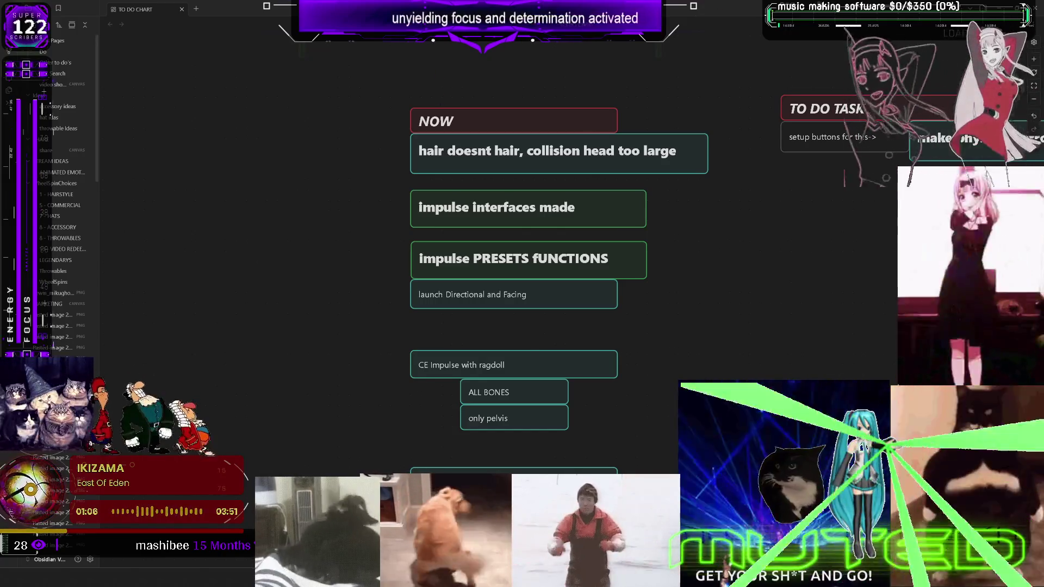
key("alt+Tab")
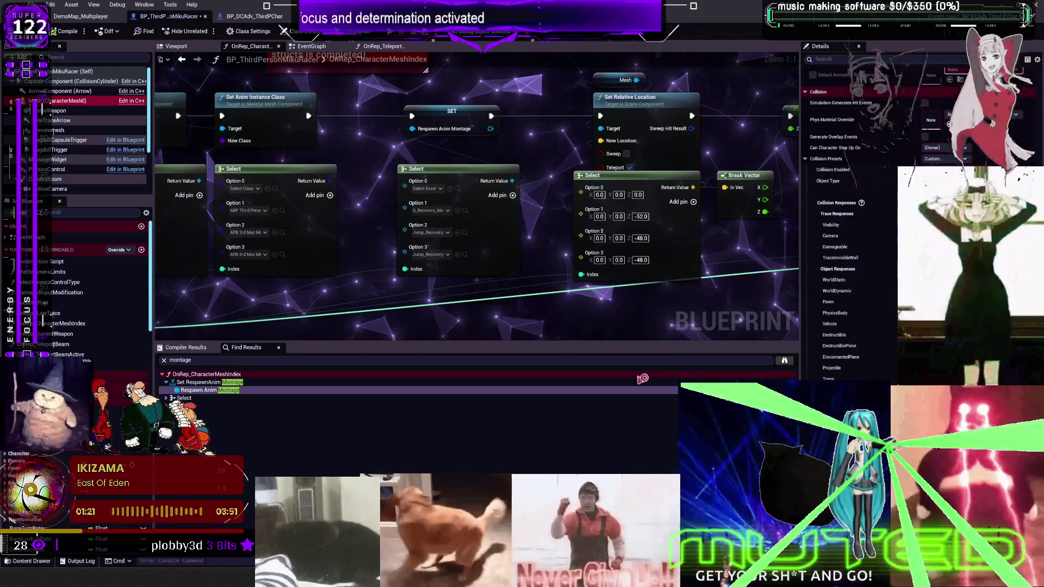
Back on the to-do canvas, select the impulse PRESETS group of cards.
key("alt+Tab")
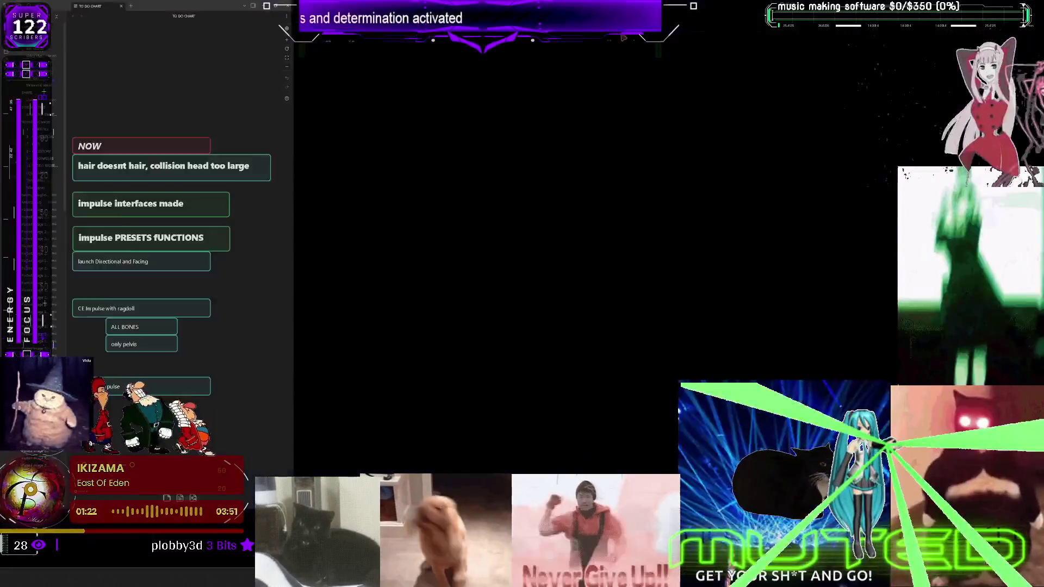
scroll(594, 285, "down", 3)
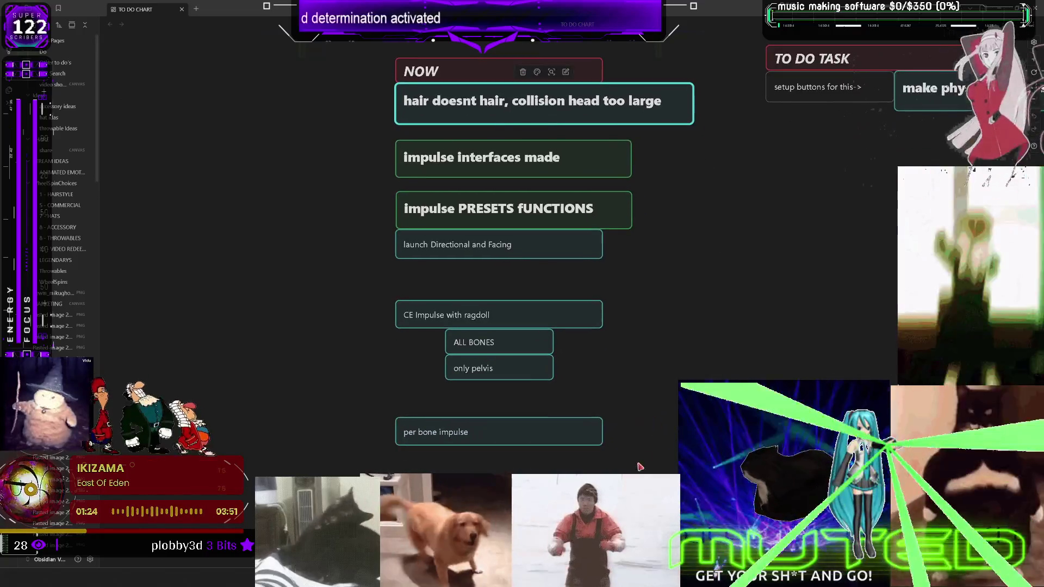
mouse_move(622, 478)
left_mouse_down()
mouse_move(520, 179)
mouse_move(530, 251)
mouse_move(457, 332)
left_mouse_up()
scroll(621, 266, "down", 3)
scroll(619, 251, "down", 5, "ctrl")
scroll(555, 268, "up", 3)
scroll(555, 268, "up", 5, "ctrl")
scroll(598, 299, "down", 1)
Retype the copied hair card as 'make physics assets for other character'.
double_click(475, 317)
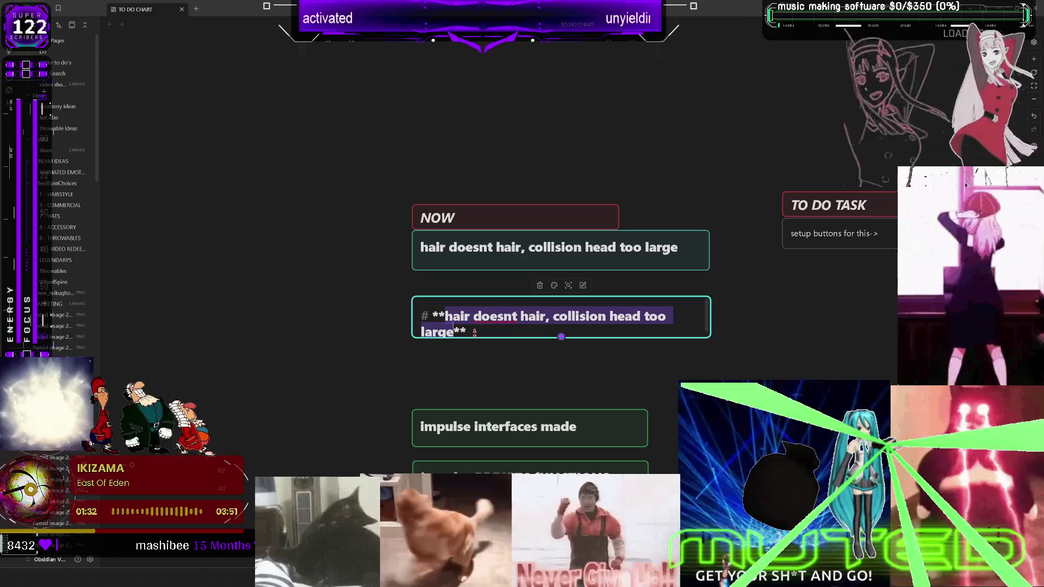
type("make physics as")
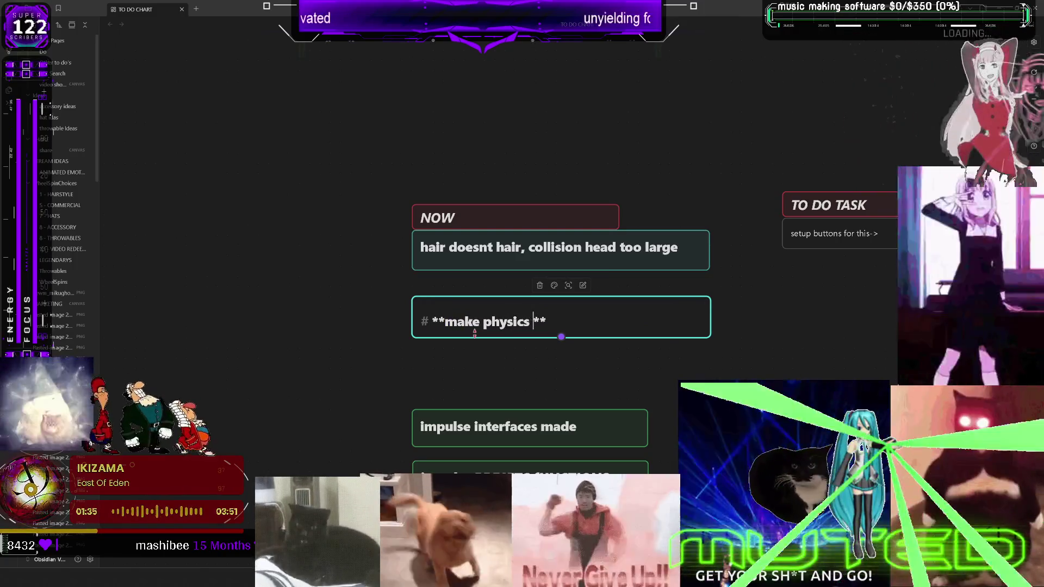
type("sets for other ch")
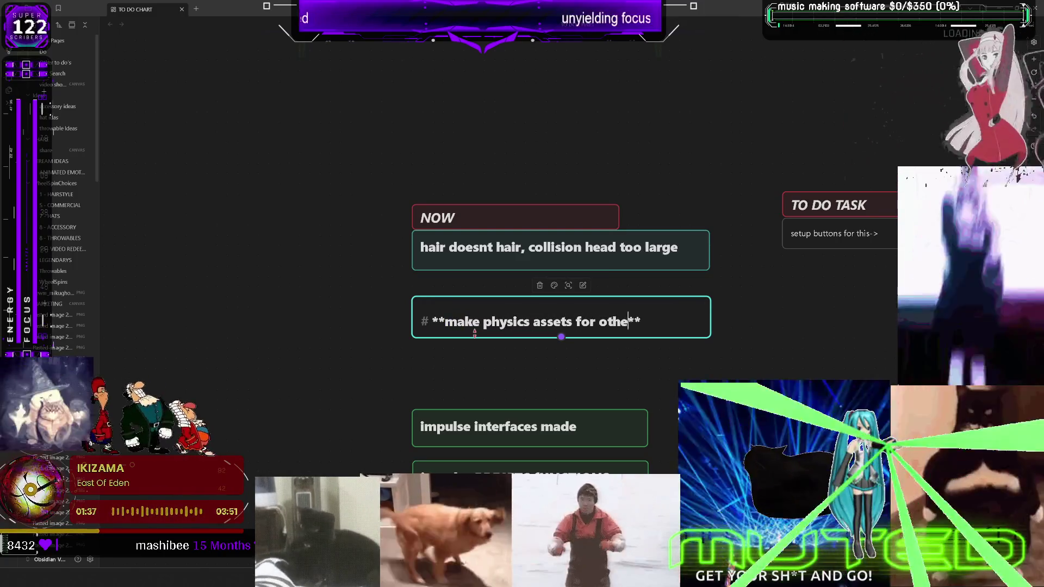
type("aracter")
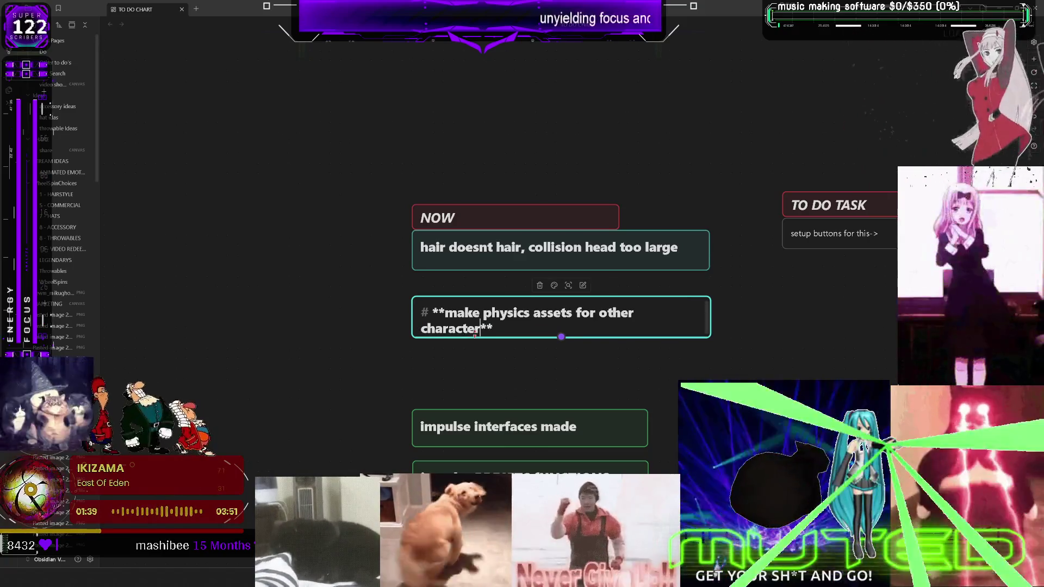
left_click(647, 383)
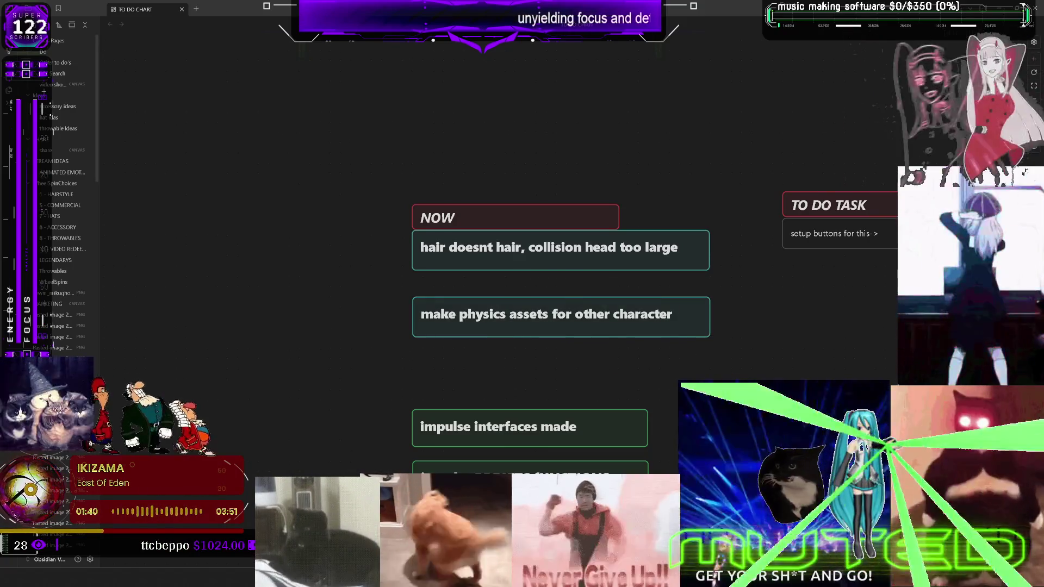
scroll(620, 381, "down", 3)
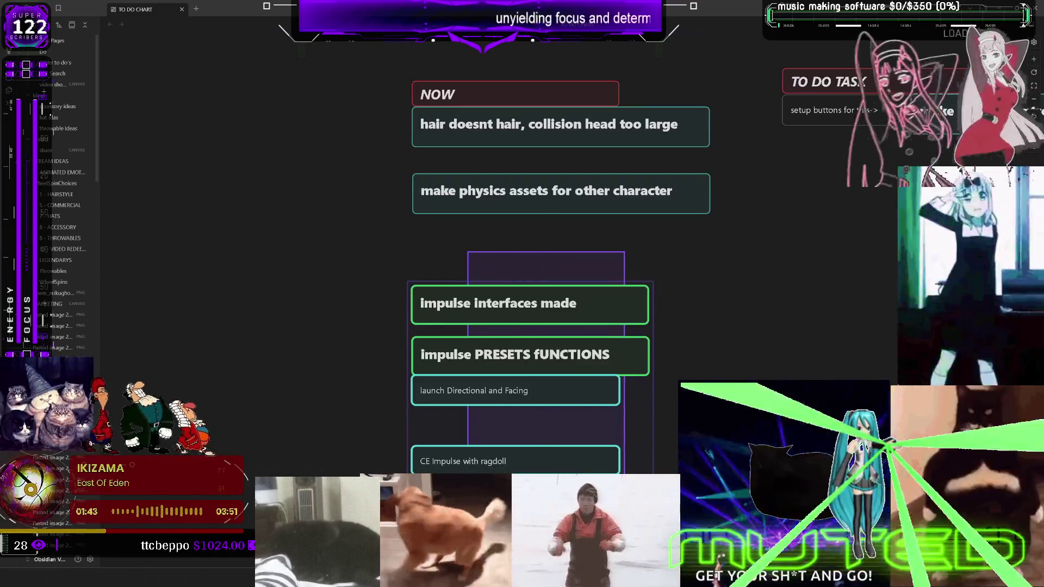
Move the impulse card group up beneath the physics assets card.
left_click_drag(523, 309, 523, 254)
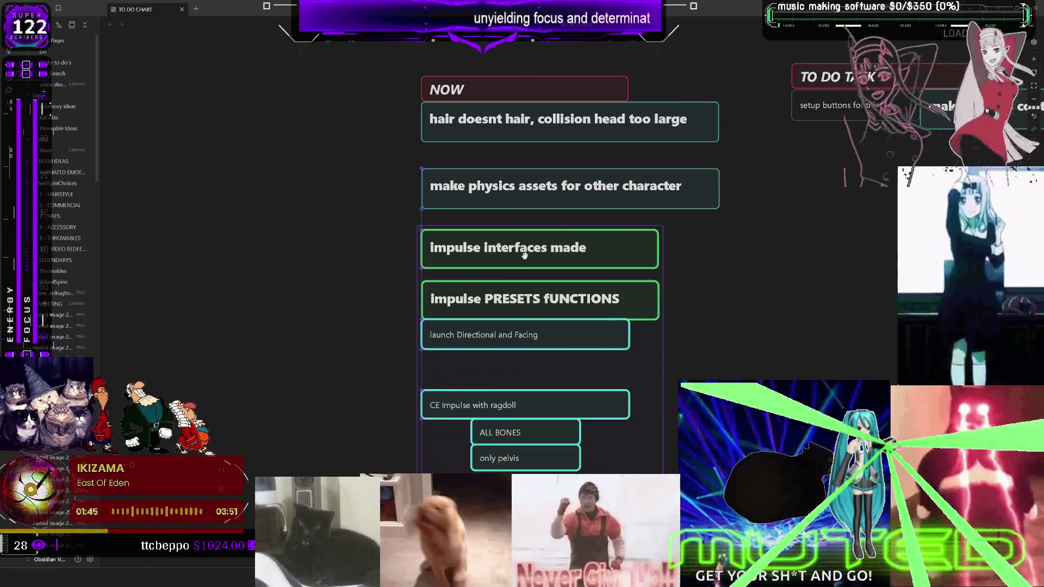
scroll(701, 256, "right", 3)
scroll(700, 256, "up", 1)
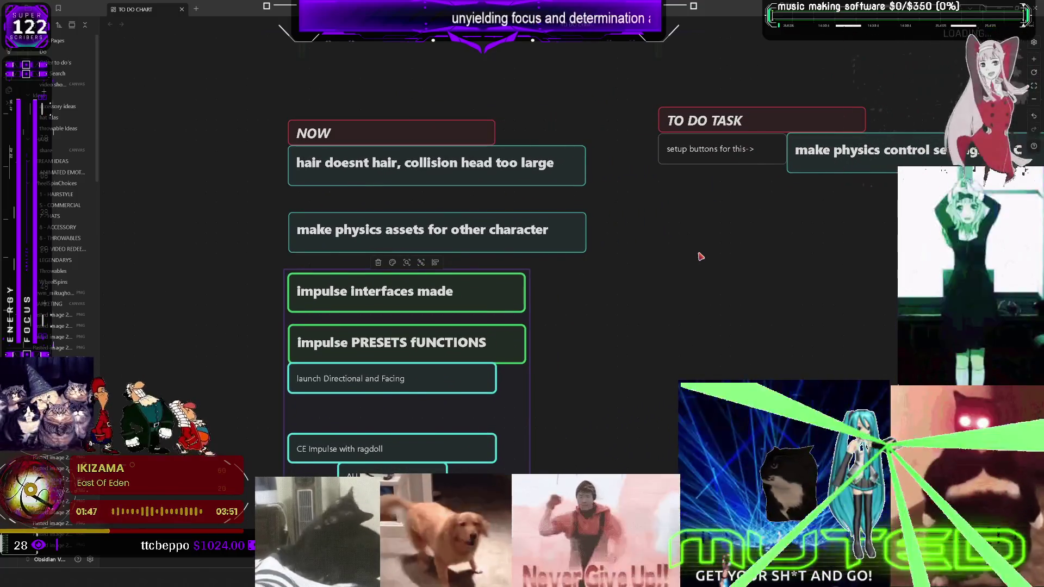
left_click(541, 316)
Shift the physics assets card right and stretch it wider on both sides.
mouse_move(495, 223)
left_mouse_down()
mouse_move(678, 208)
mouse_move(680, 227)
left_mouse_up()
left_click_drag(782, 238, 913, 237)
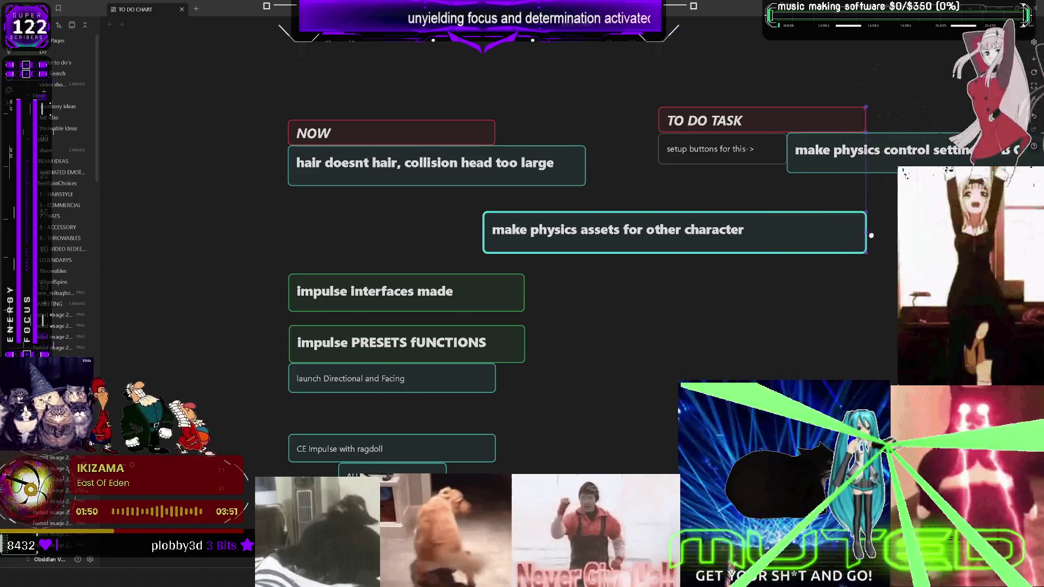
left_click_drag(483, 247, 285, 247)
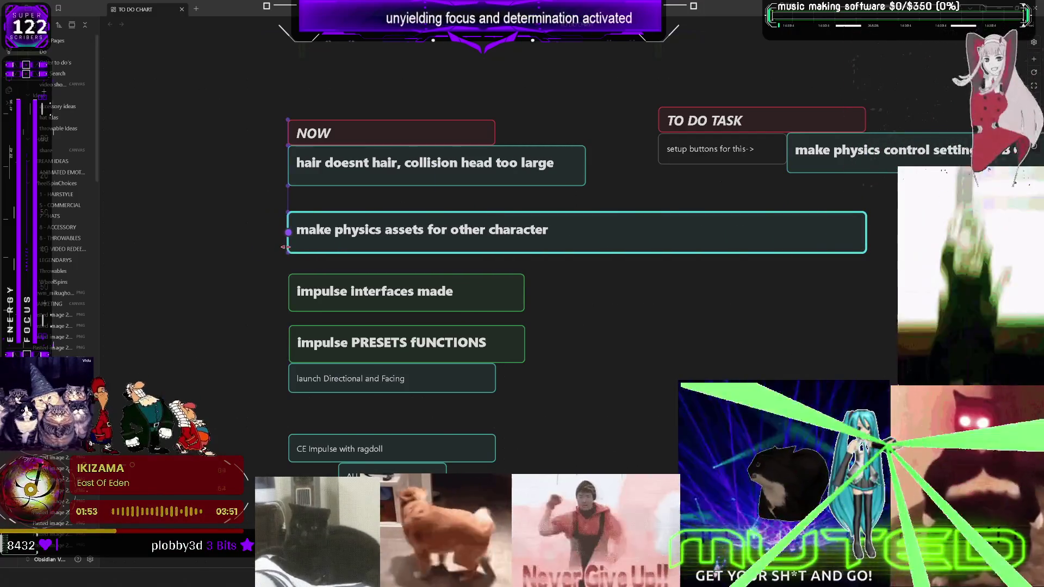
double_click(424, 231)
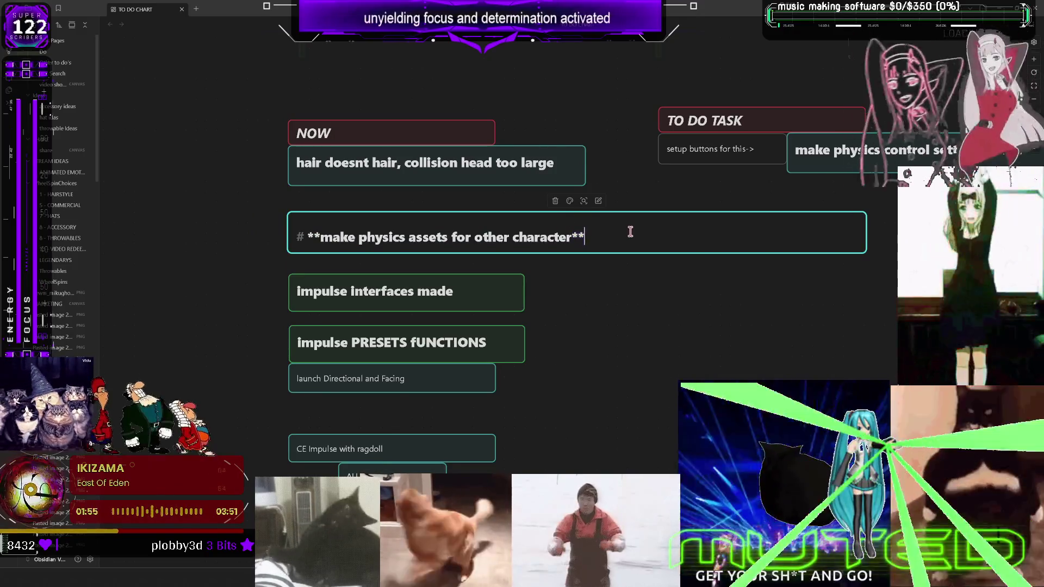
left_click(756, 288)
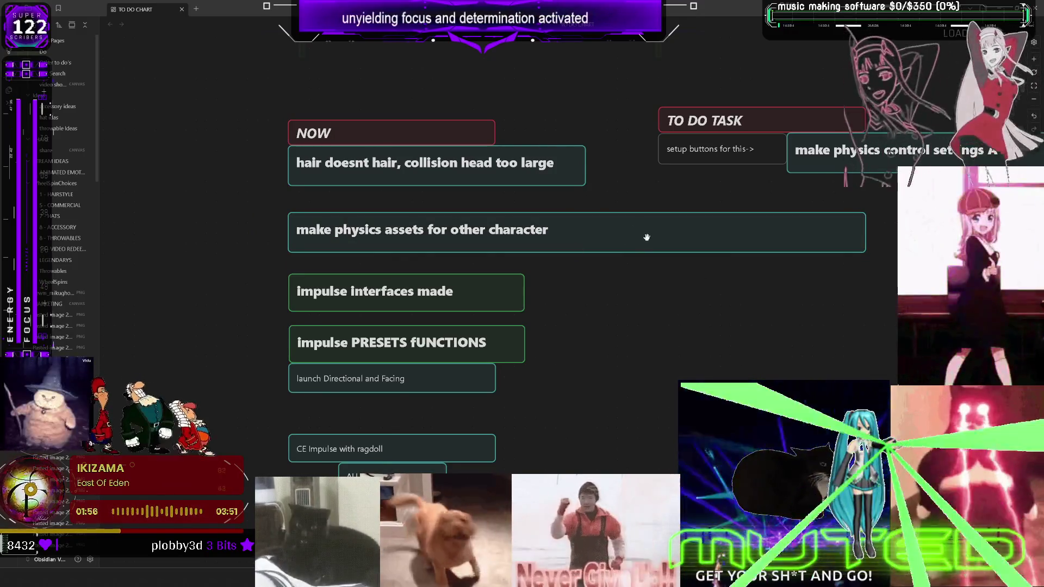
Colour the physics assets card orange.
left_click(673, 218)
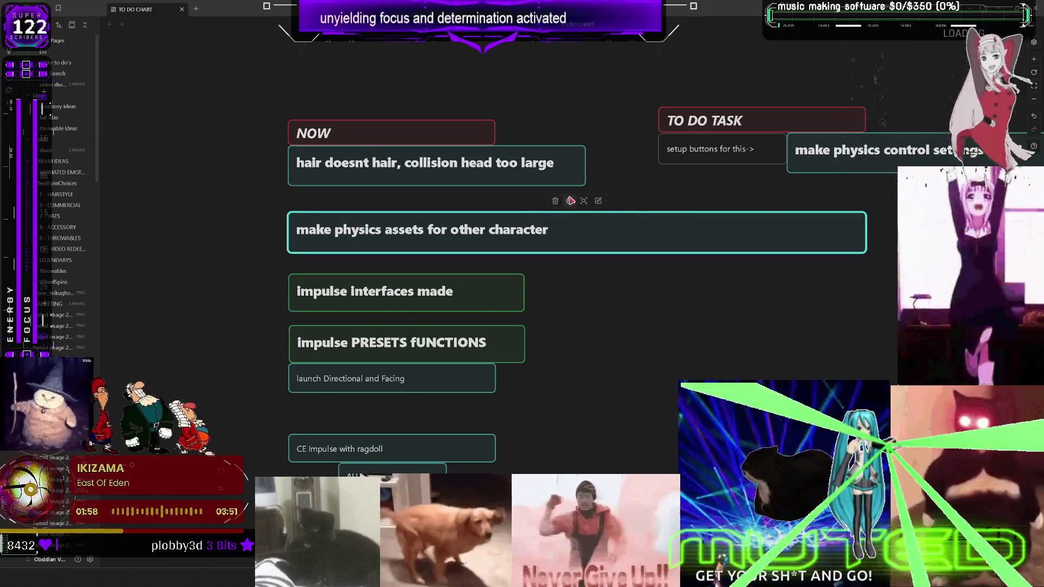
left_click(570, 200)
left_click(568, 218)
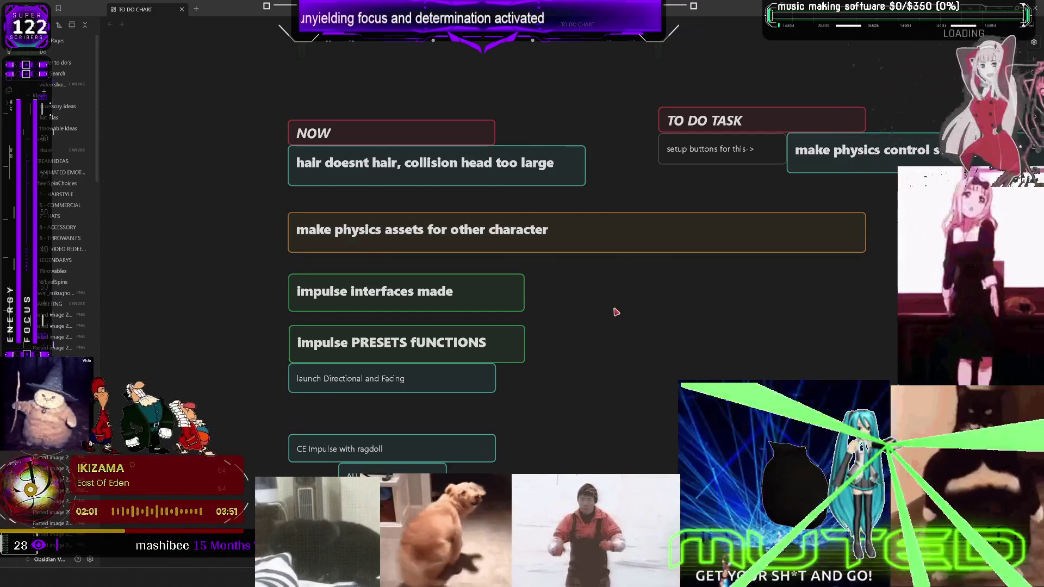
scroll(662, 314, "down", 4)
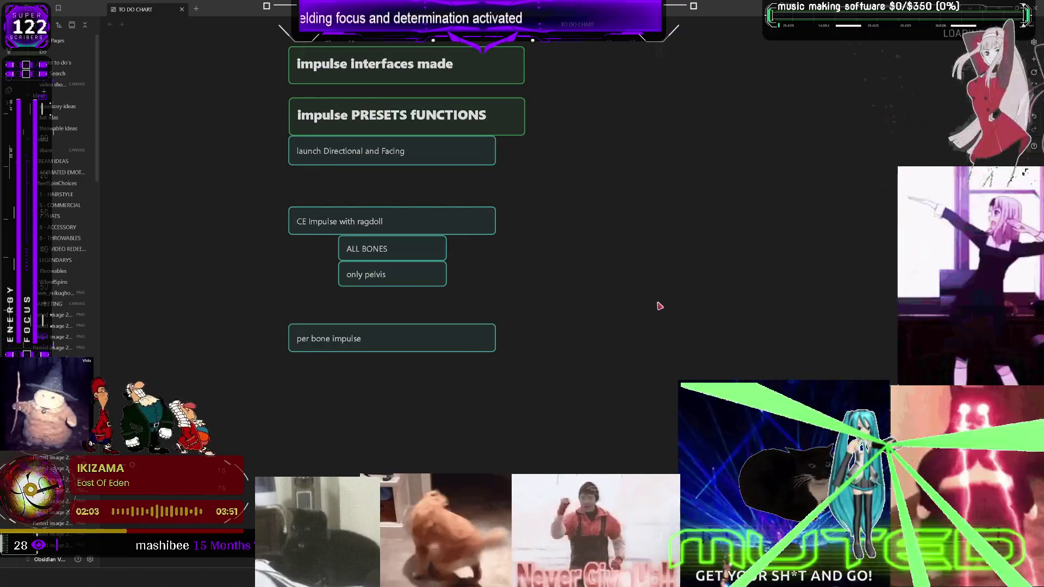
scroll(715, 272, "down", 3)
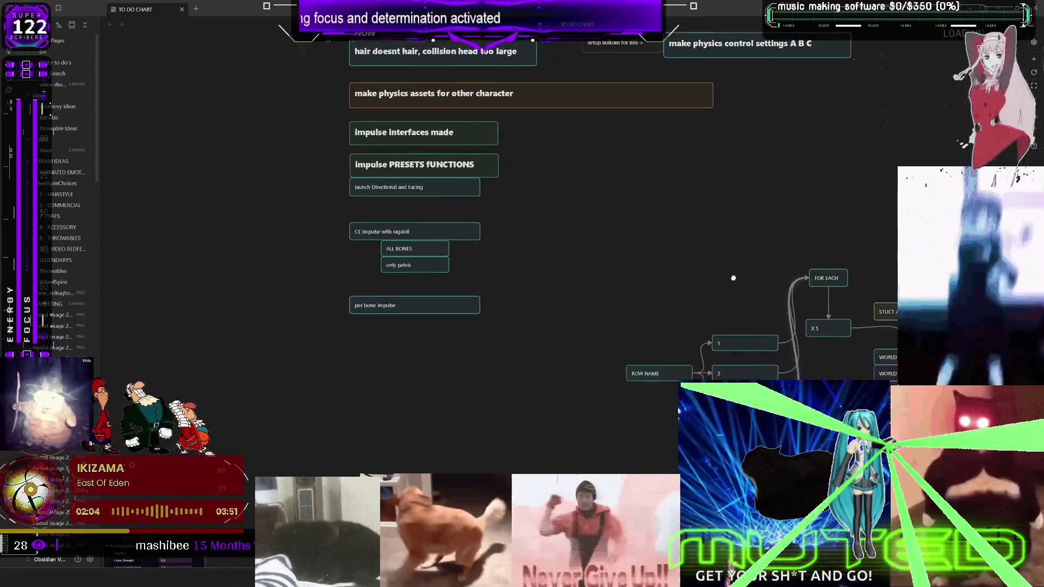
scroll(733, 278, "right", 5)
scroll(733, 278, "down", 2)
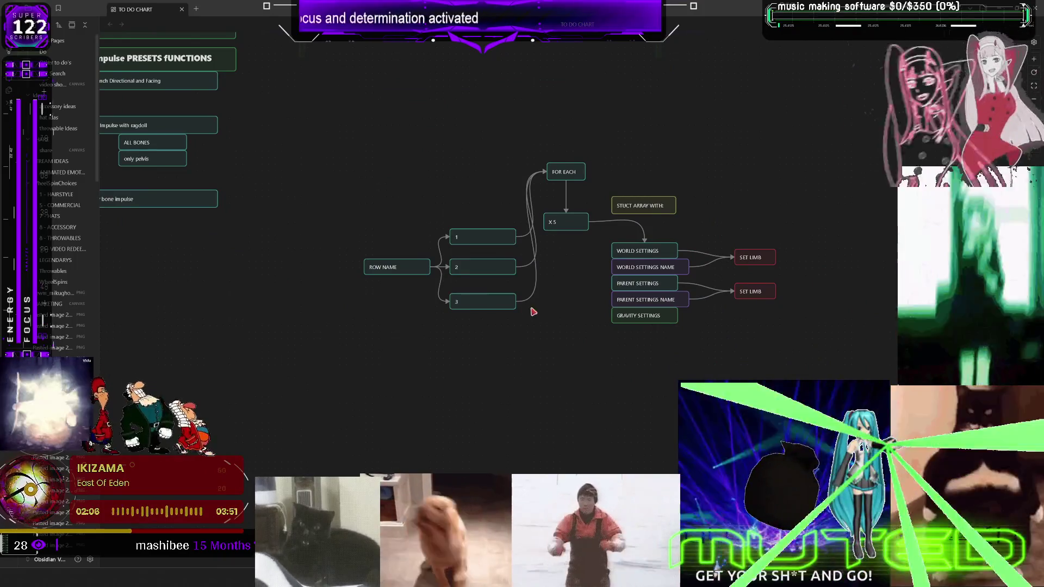